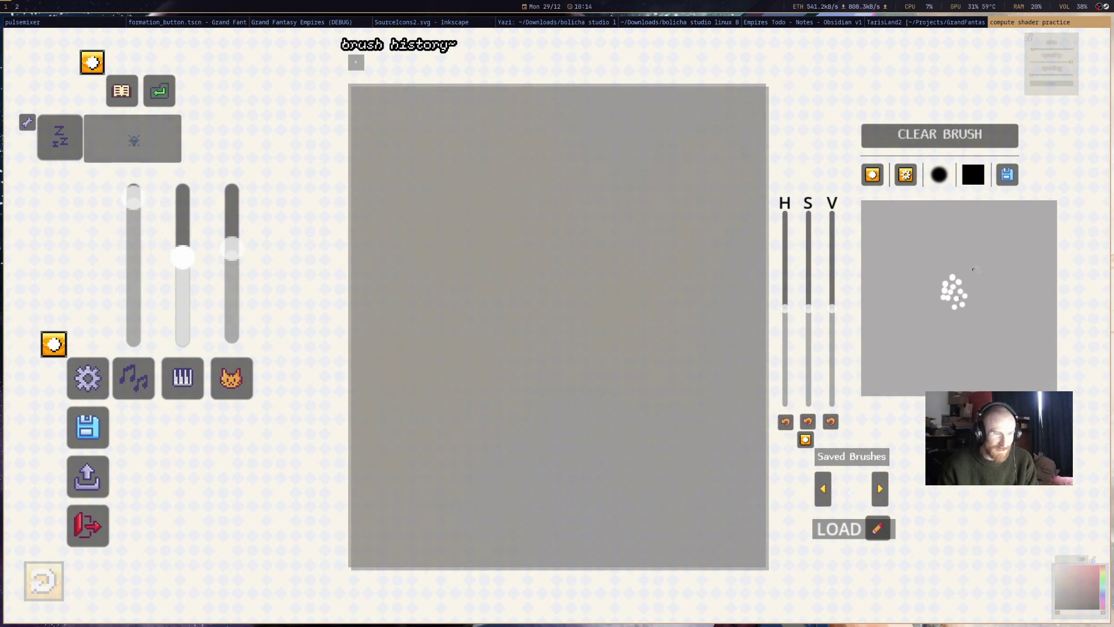
- Wake the canvas from sleep mode and scribble a white test stroke across the middle of the grey canvas
left_click_drag(975, 267, 1068, 269)
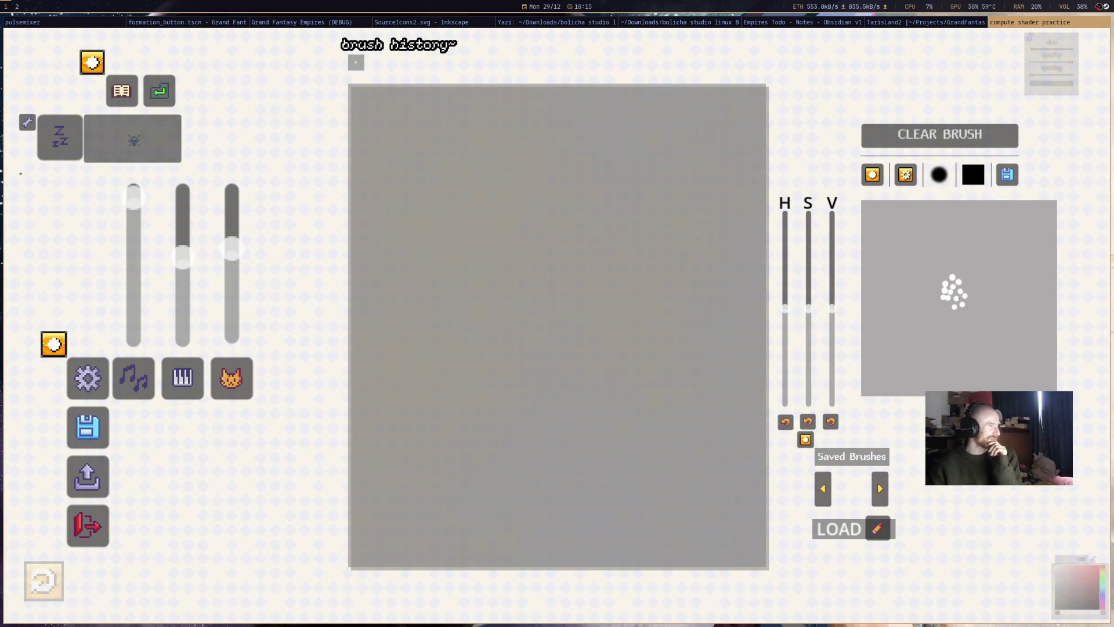
left_click(84, 142)
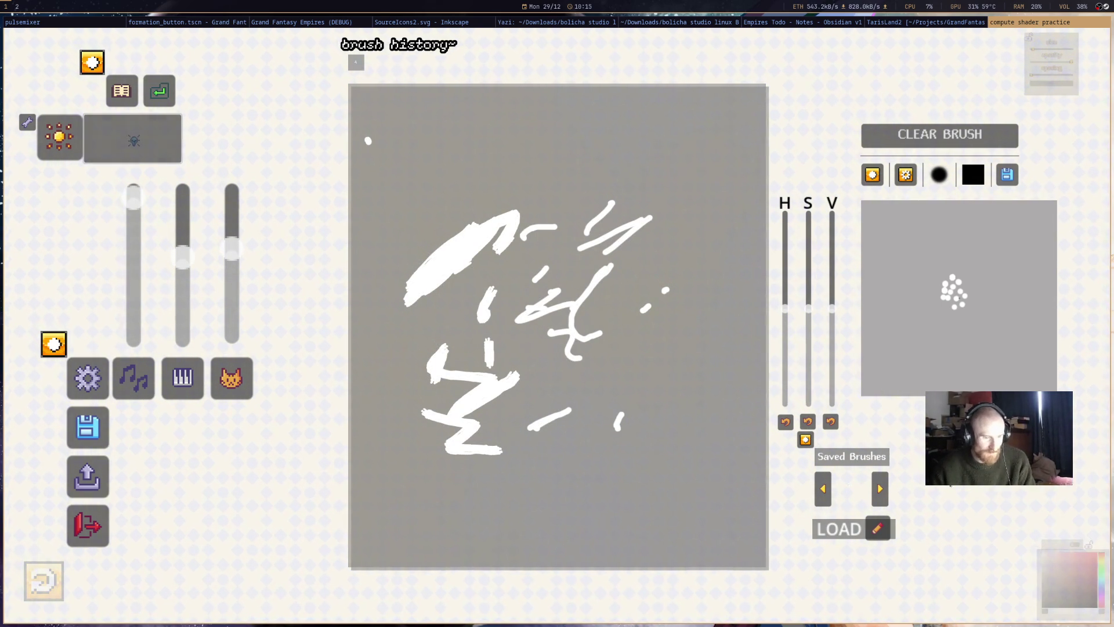
key("super+f")
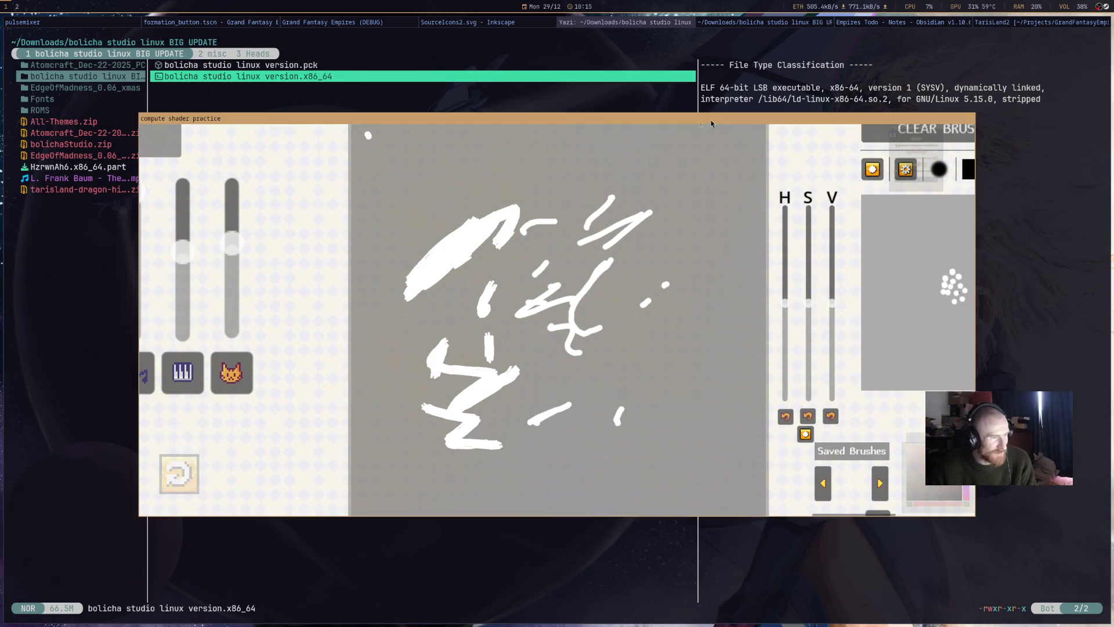
- Pick a dark maroon brush colour and paint two dark strokes in the lower right of the canvas
left_click_drag(711, 120, 603, 47)
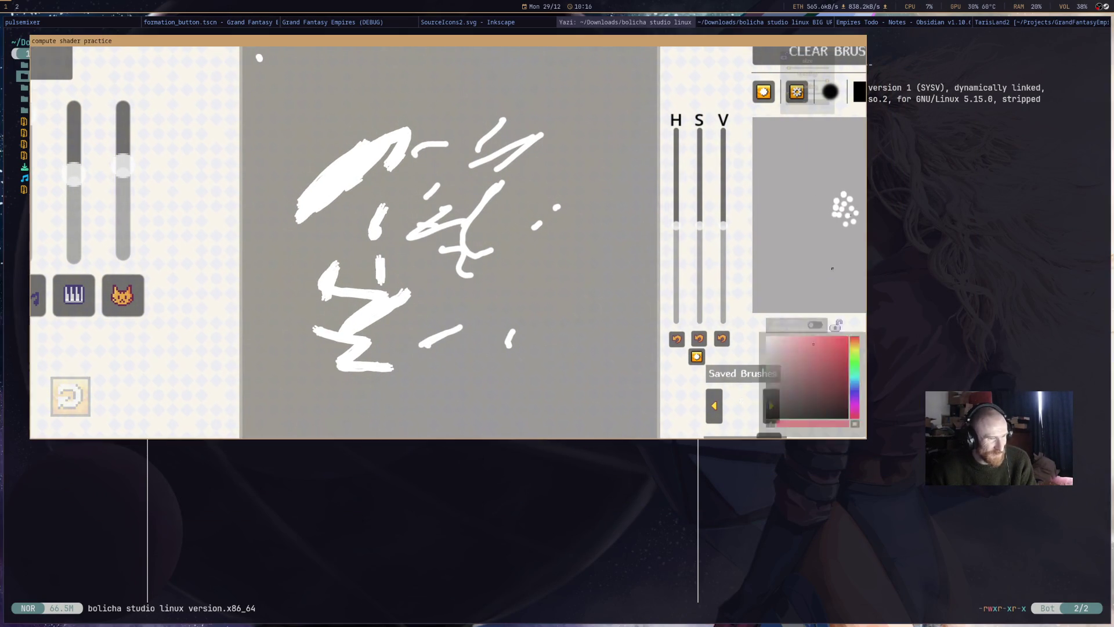
mouse_move(941, 471)
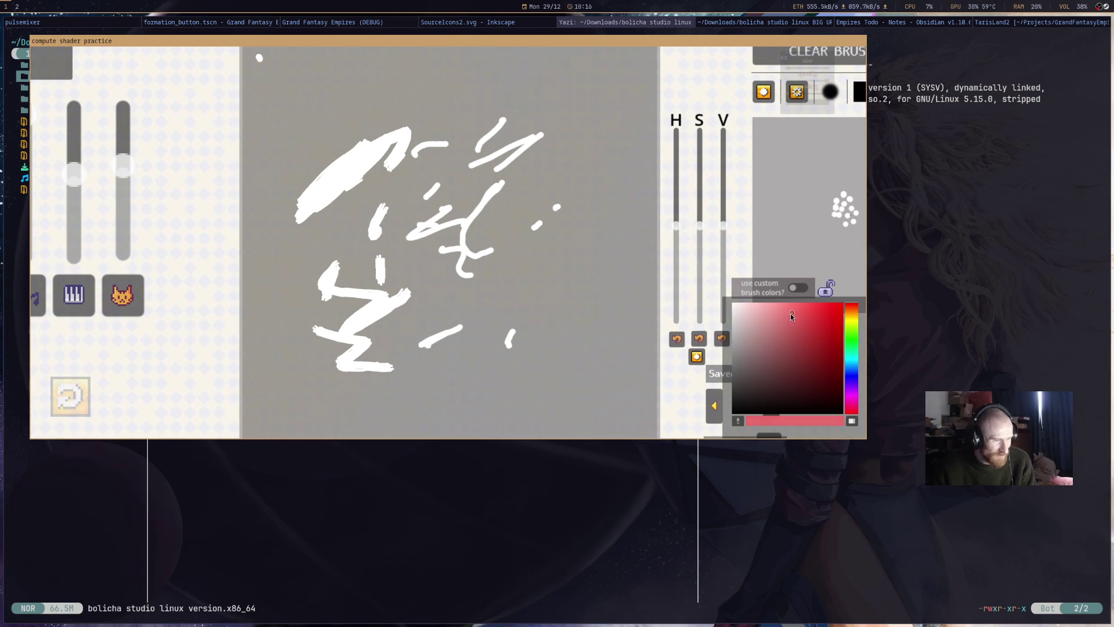
mouse_move(793, 314)
left_mouse_down()
mouse_move(802, 307)
mouse_move(805, 394)
left_mouse_up()
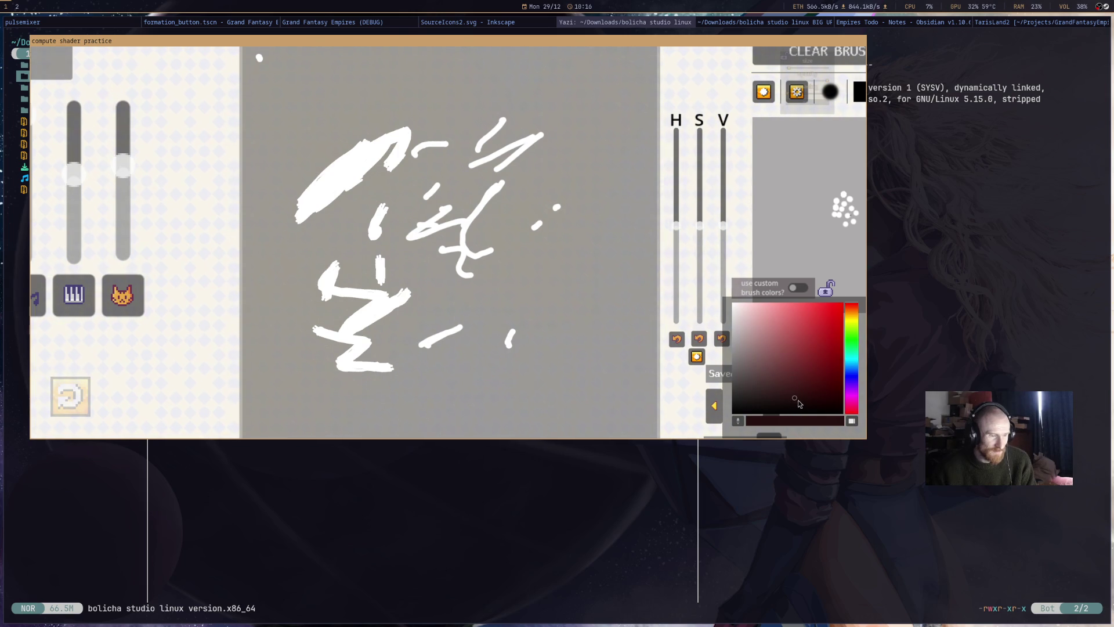
left_click_drag(463, 343, 603, 309)
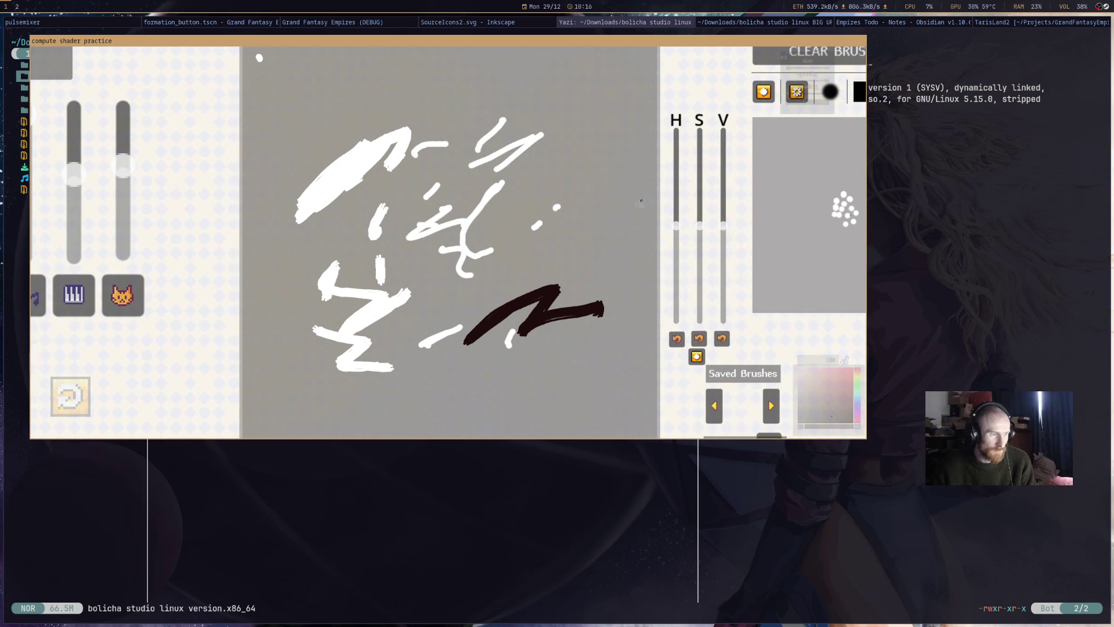
left_click_drag(607, 220, 536, 272)
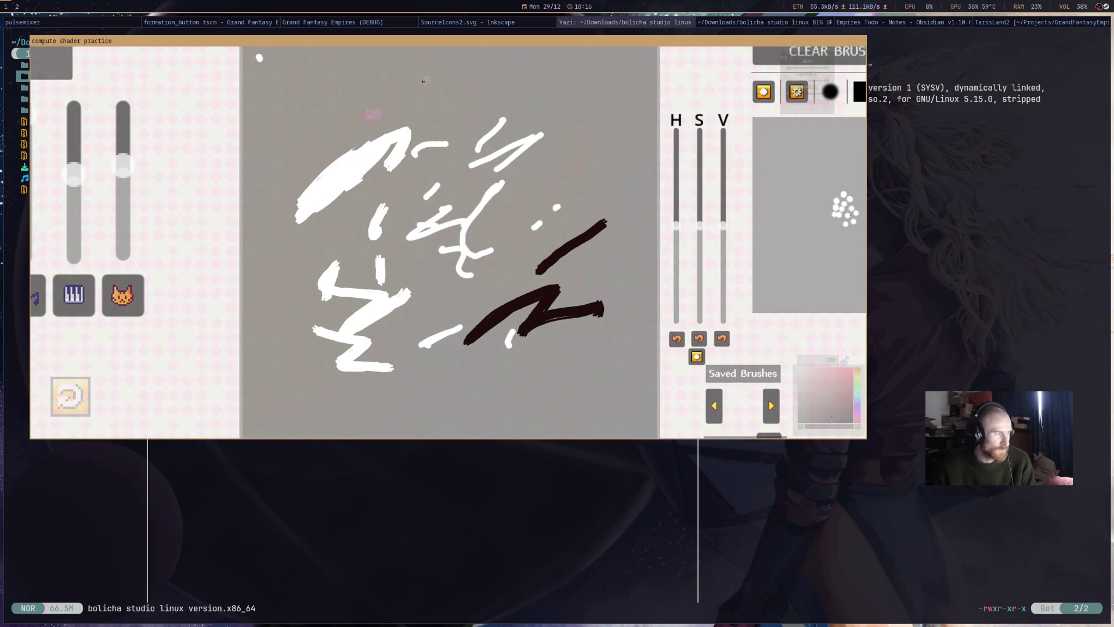
key("super+f")
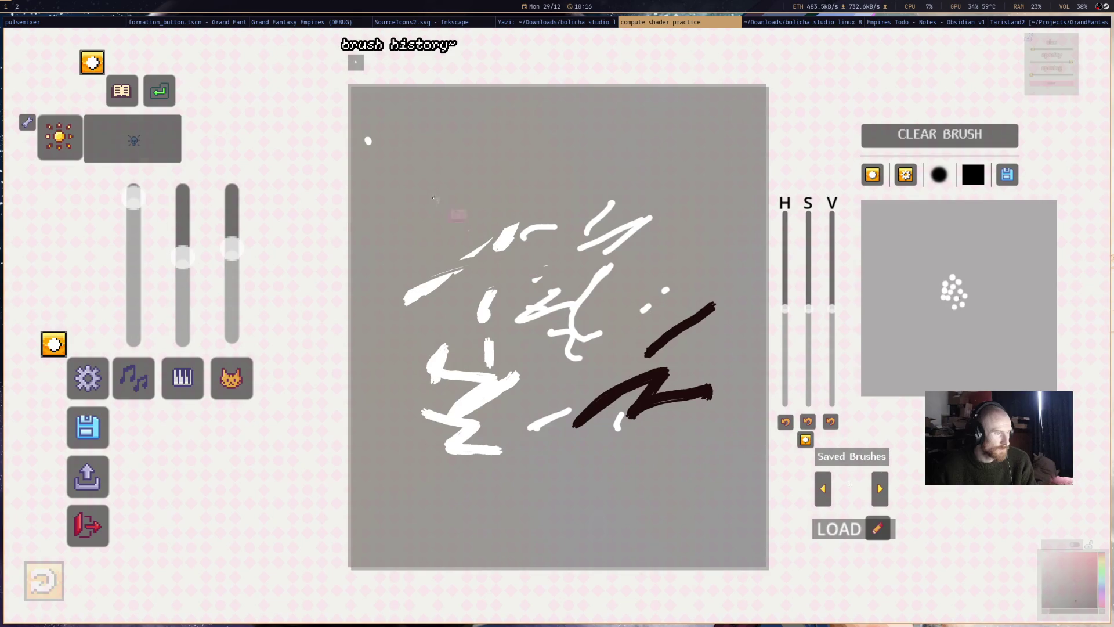
- Paint grey over the upper-left white strokes and lower the brush opacity to about half
mouse_move(433, 196)
left_mouse_down()
mouse_move(548, 290)
mouse_move(650, 435)
mouse_move(632, 332)
mouse_move(580, 247)
left_mouse_up()
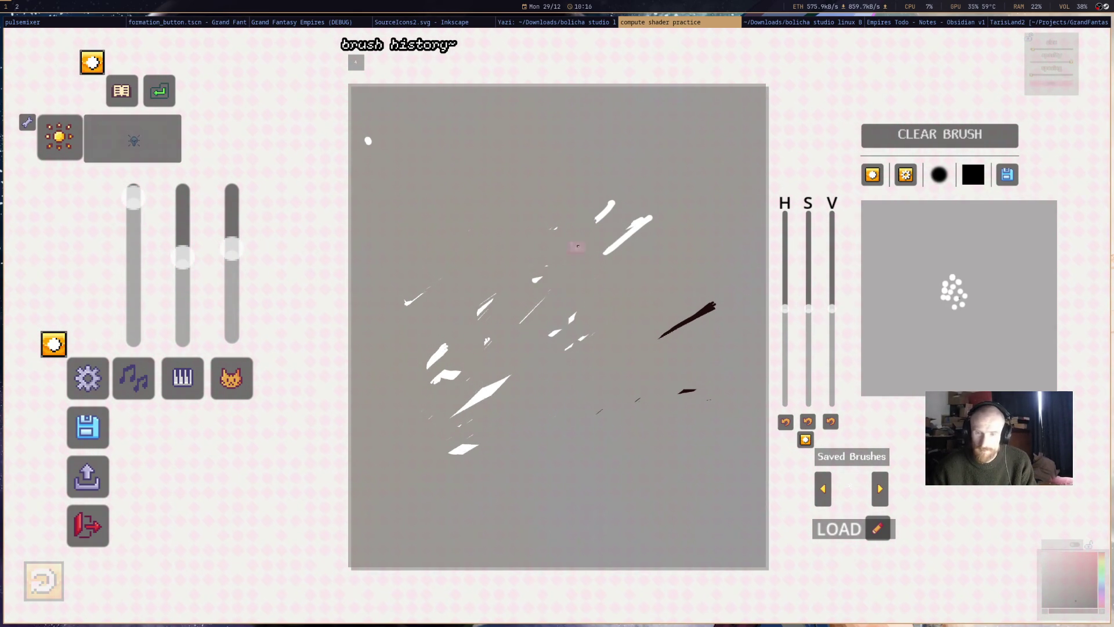
left_click(1047, 91)
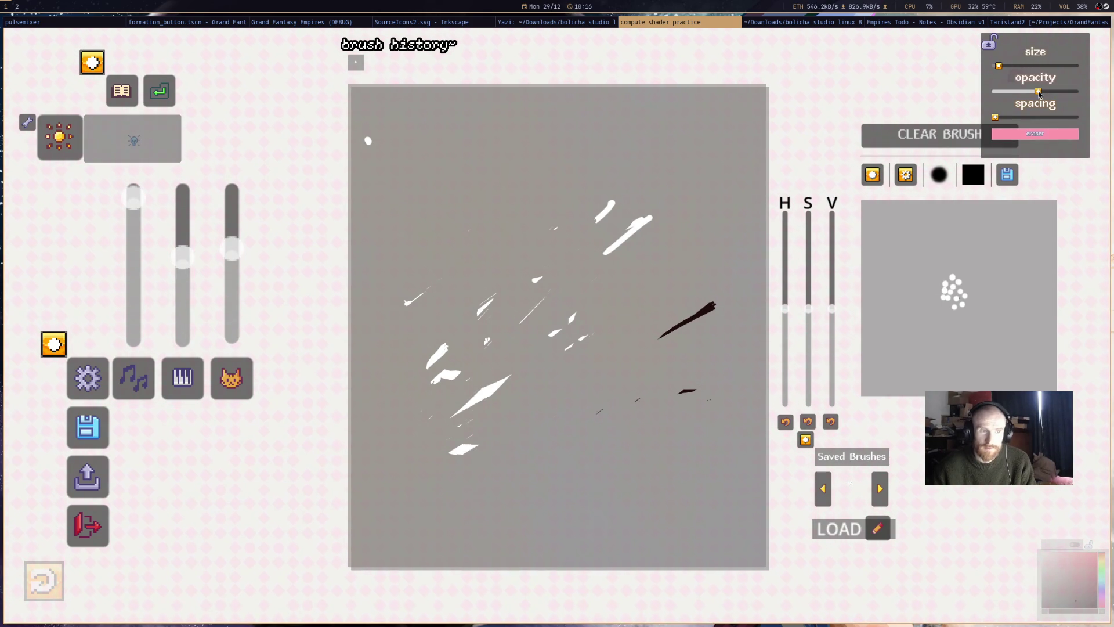
mouse_move(644, 225)
left_mouse_down()
mouse_move(611, 207)
mouse_move(641, 221)
left_mouse_up()
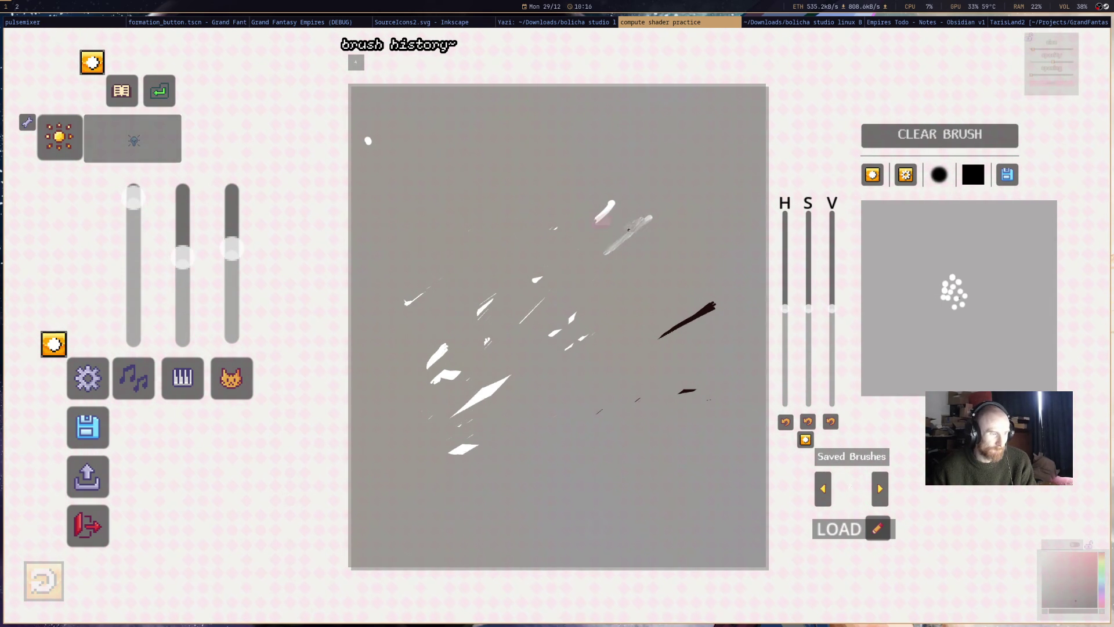
- Fade the central, lower, right-hand and top test strokes with translucent grey
left_click_drag(441, 378, 468, 375)
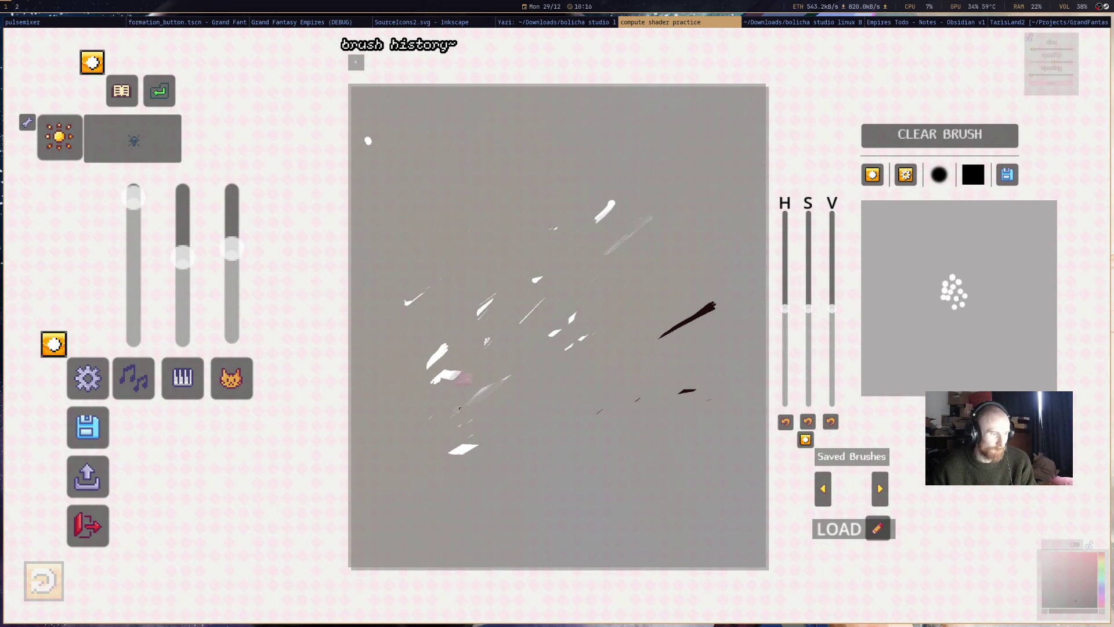
left_click_drag(477, 440, 461, 447)
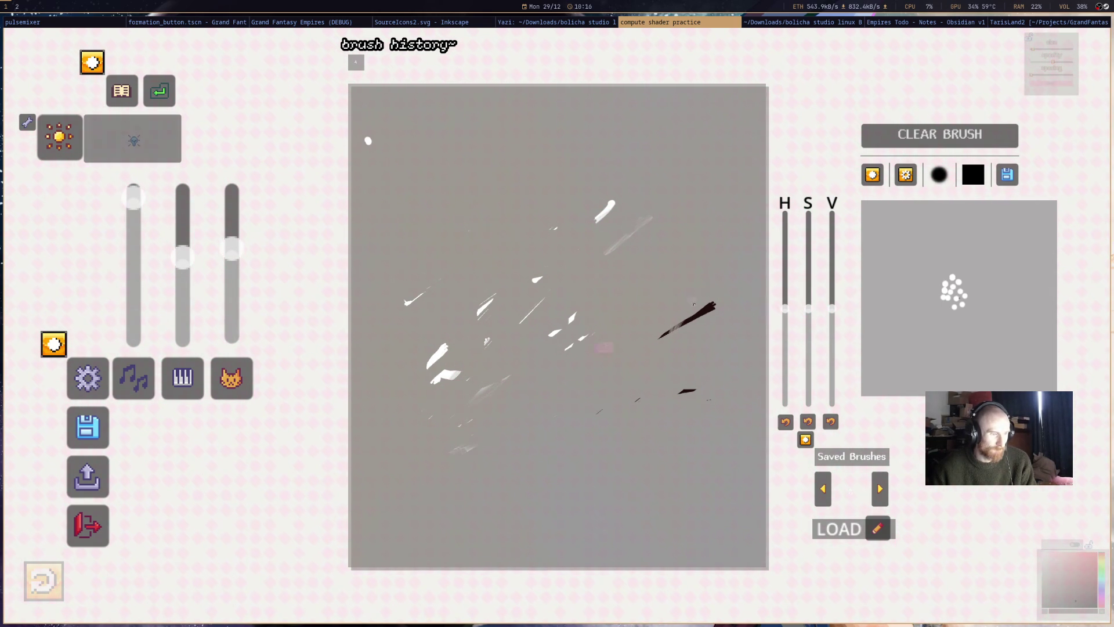
left_click_drag(709, 307, 663, 304)
left_click_drag(614, 218, 595, 186)
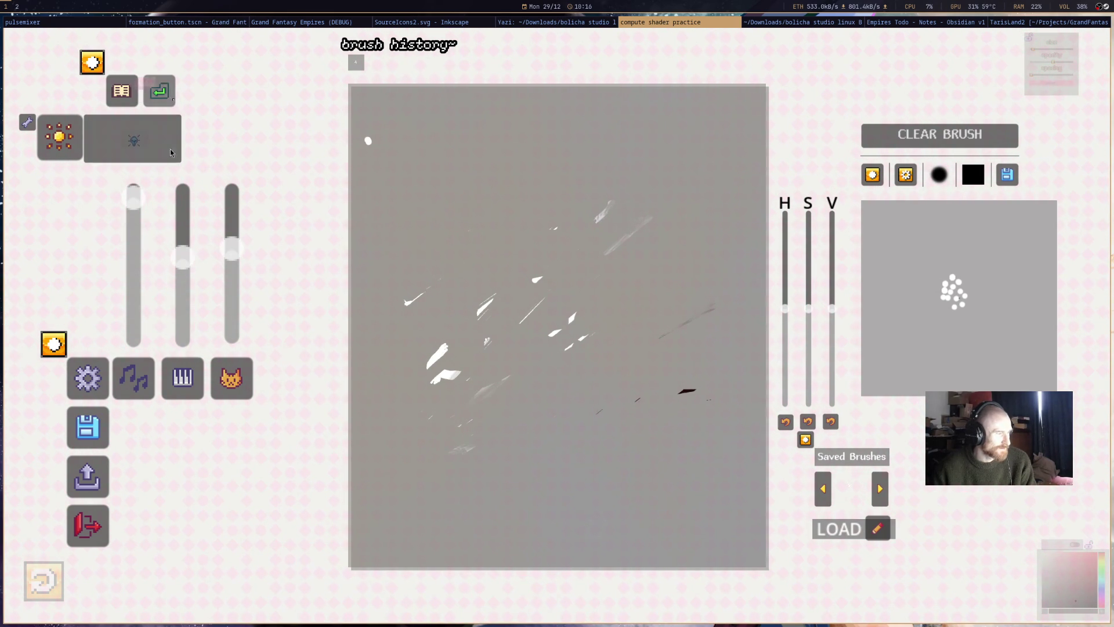
mouse_move(436, 358)
left_mouse_down()
mouse_move(446, 377)
mouse_move(689, 240)
left_mouse_up()
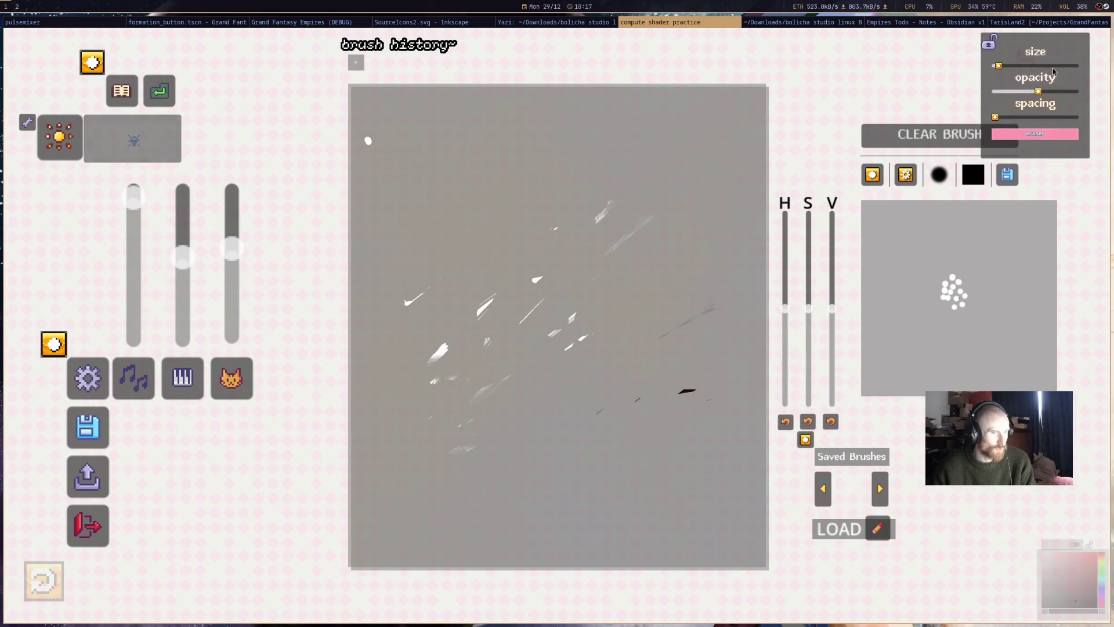
- Cover the remaining white strokes with grey and reduce the brush size
mouse_move(489, 254)
left_mouse_down()
mouse_move(597, 224)
mouse_move(497, 442)
mouse_move(590, 299)
mouse_move(453, 304)
mouse_move(499, 227)
mouse_move(417, 162)
mouse_move(689, 440)
mouse_move(667, 403)
mouse_move(593, 398)
mouse_move(553, 187)
mouse_move(401, 322)
left_mouse_up()
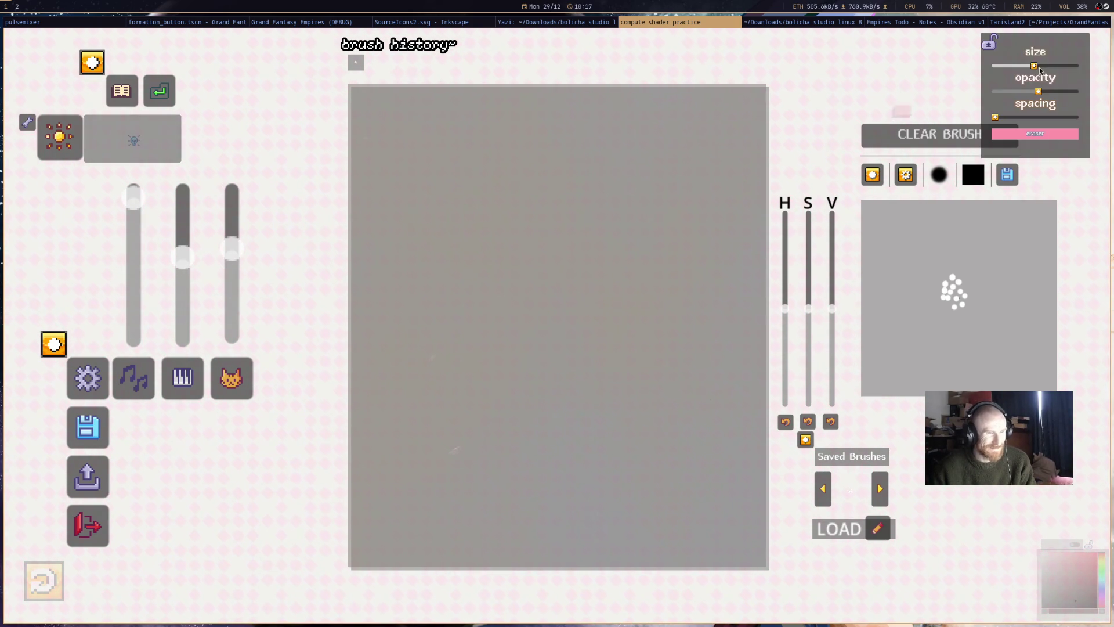
left_click_drag(1038, 68, 1008, 71)
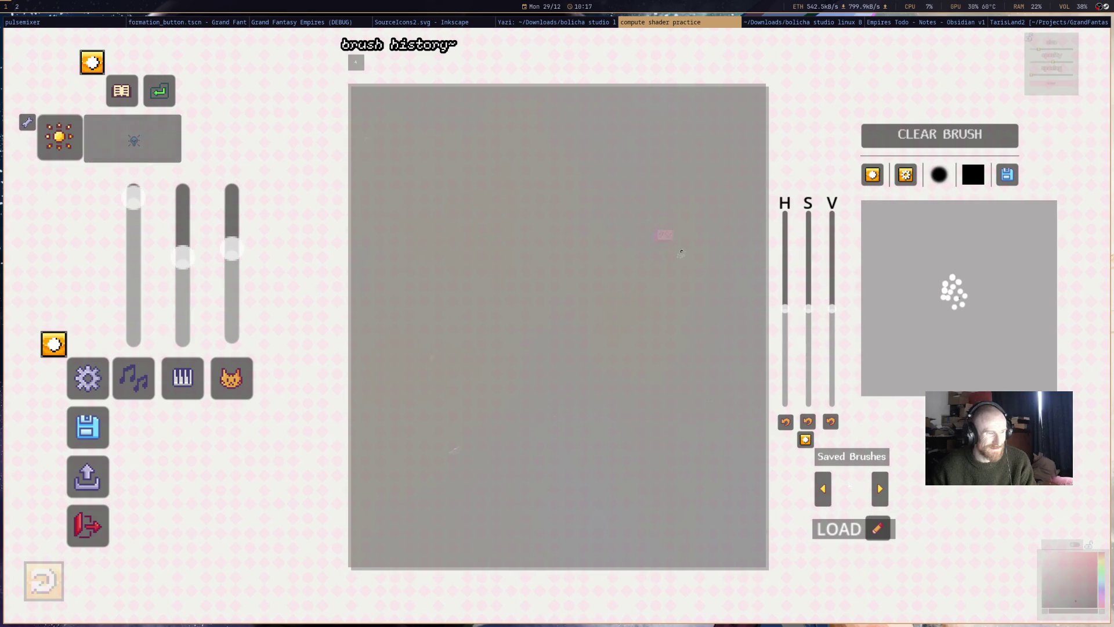
mouse_move(1051, 63)
left_click_drag(1009, 66, 1005, 68)
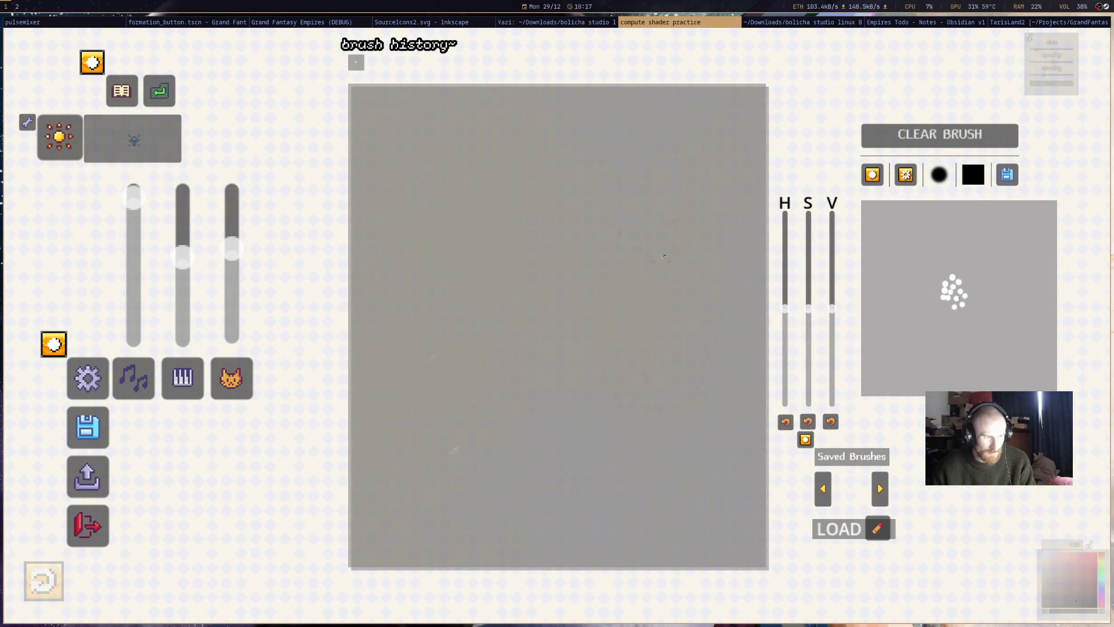
key("super+f")
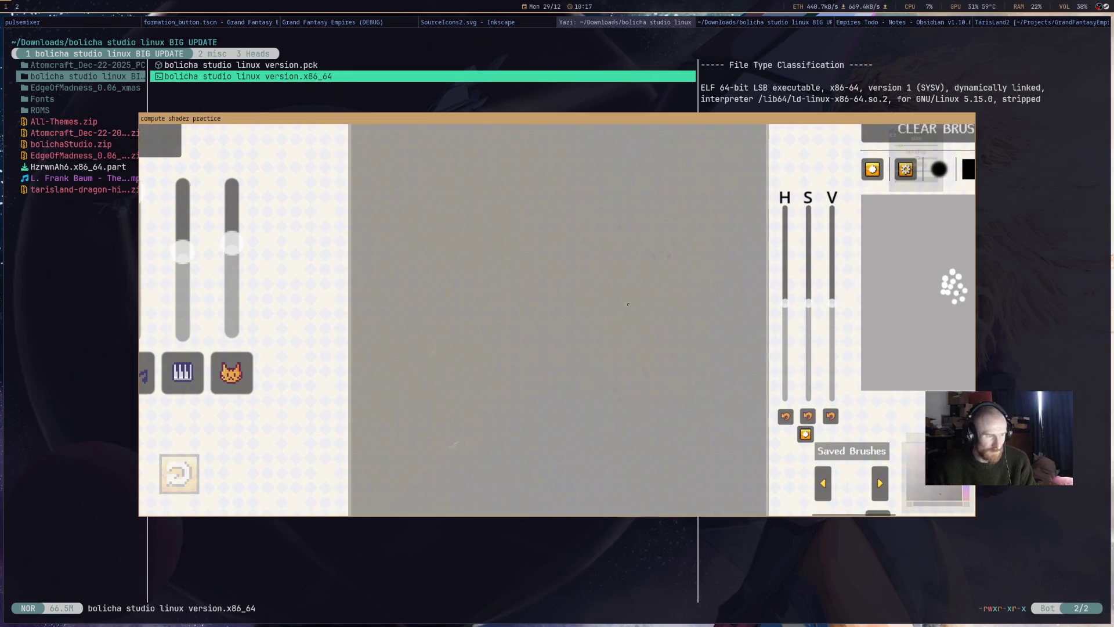
- Lower the brush spacing, scribble a zigzag and a diagonal test stroke near the top, then make the brush smaller
key("super+f")
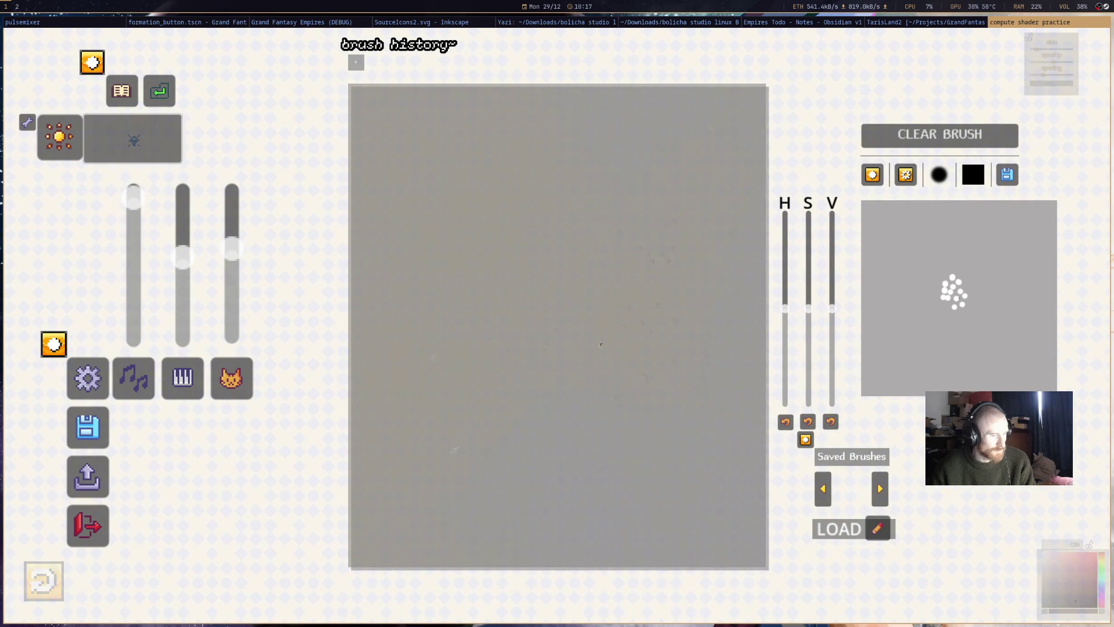
left_click_drag(1029, 117, 1017, 117)
mouse_move(532, 238)
left_mouse_down()
mouse_move(577, 247)
mouse_move(610, 235)
left_mouse_up()
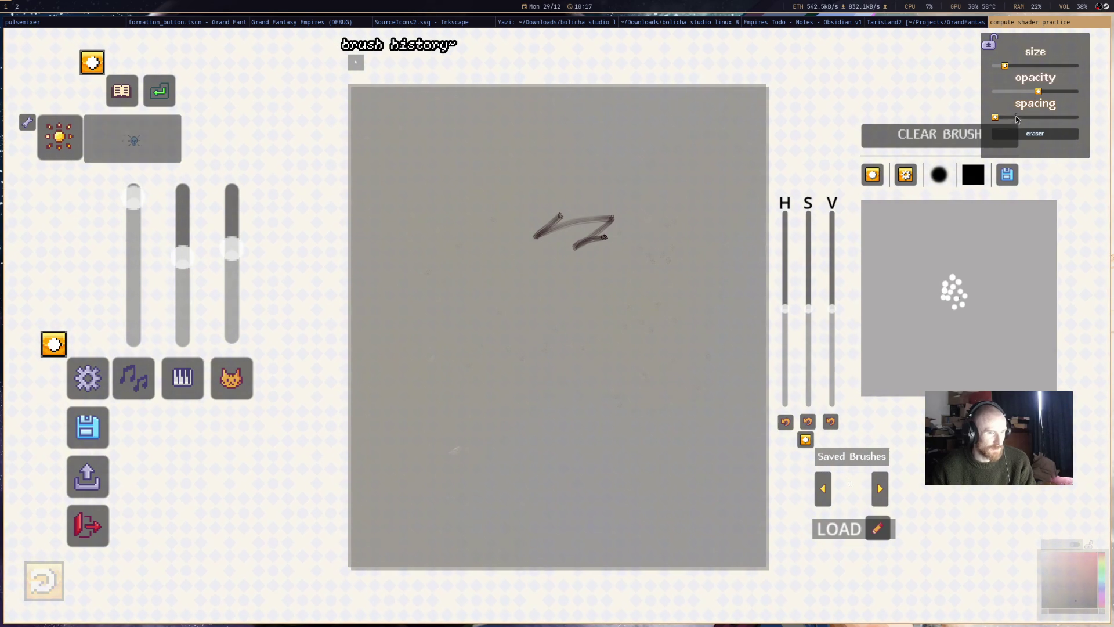
left_click_drag(565, 209, 524, 236)
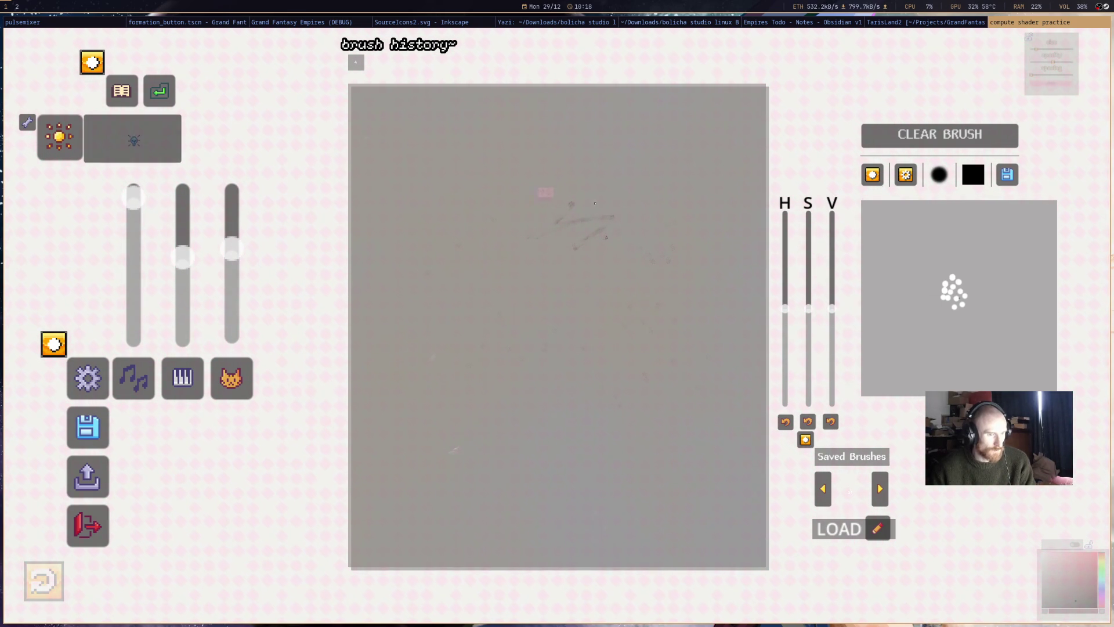
left_click_drag(1027, 66, 1001, 66)
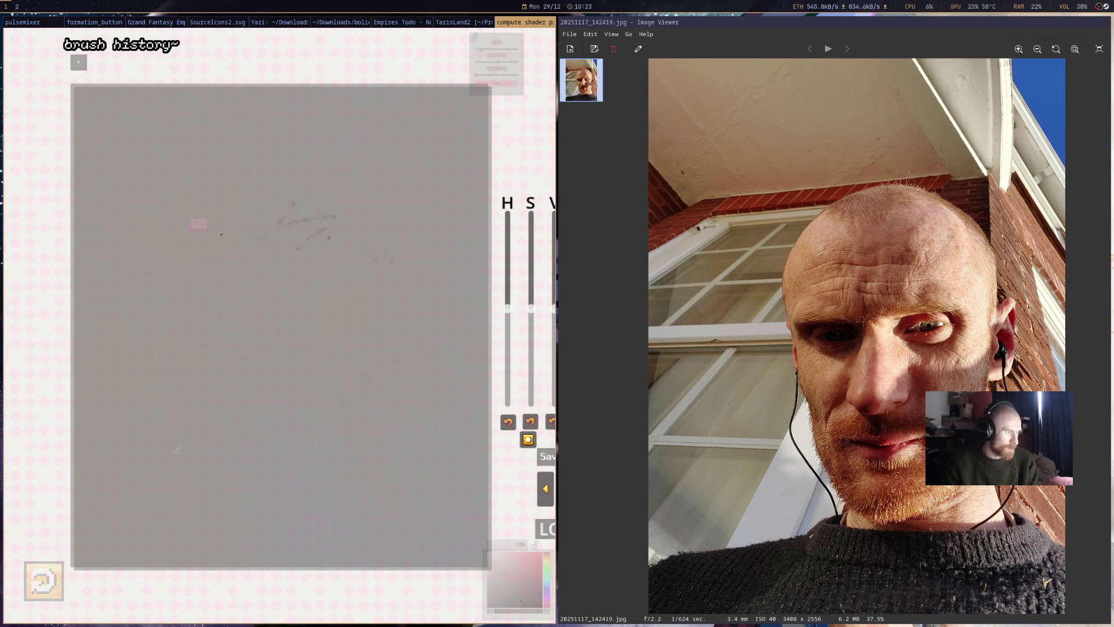
scroll(200, 255, "down", 3)
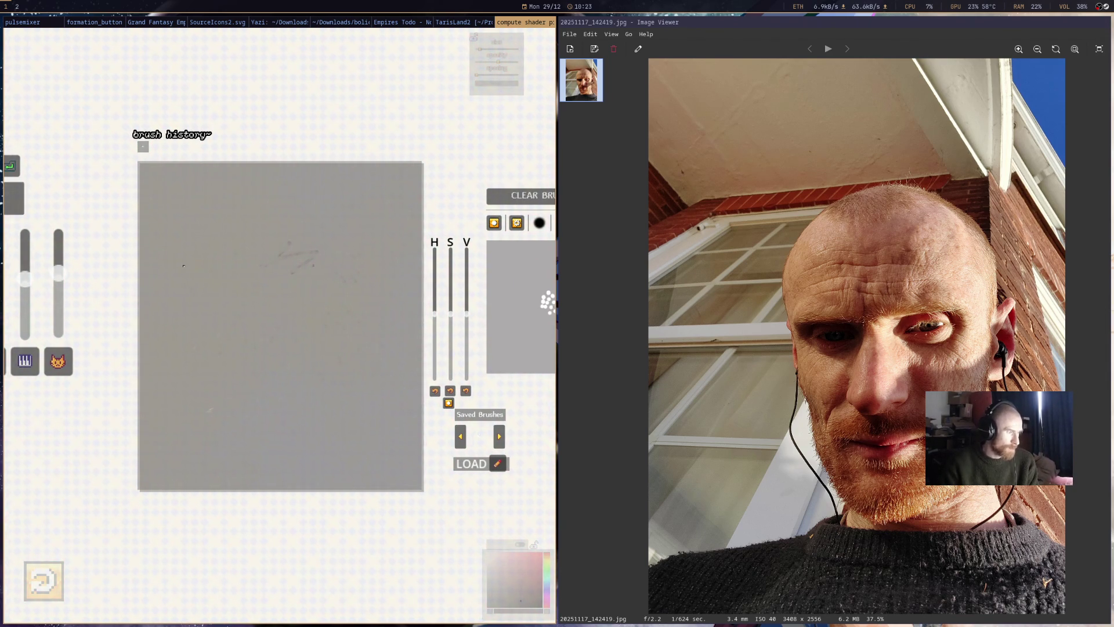
scroll(249, 253, "up", 2)
scroll(225, 253, "up", 1)
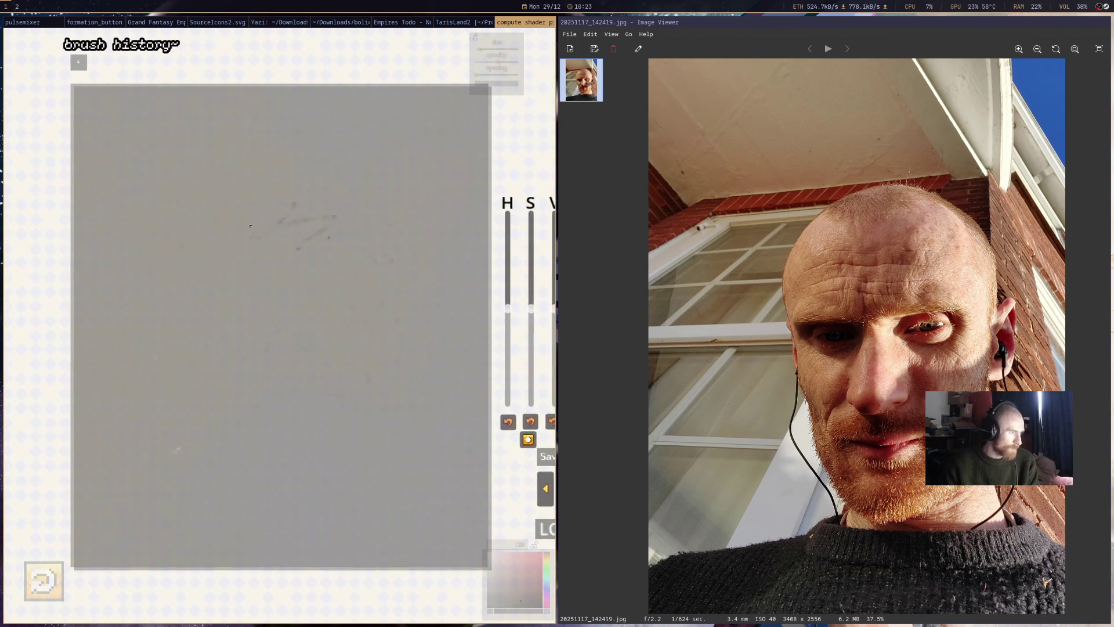
scroll(251, 221, "up", 1)
scroll(230, 229, "down", 1)
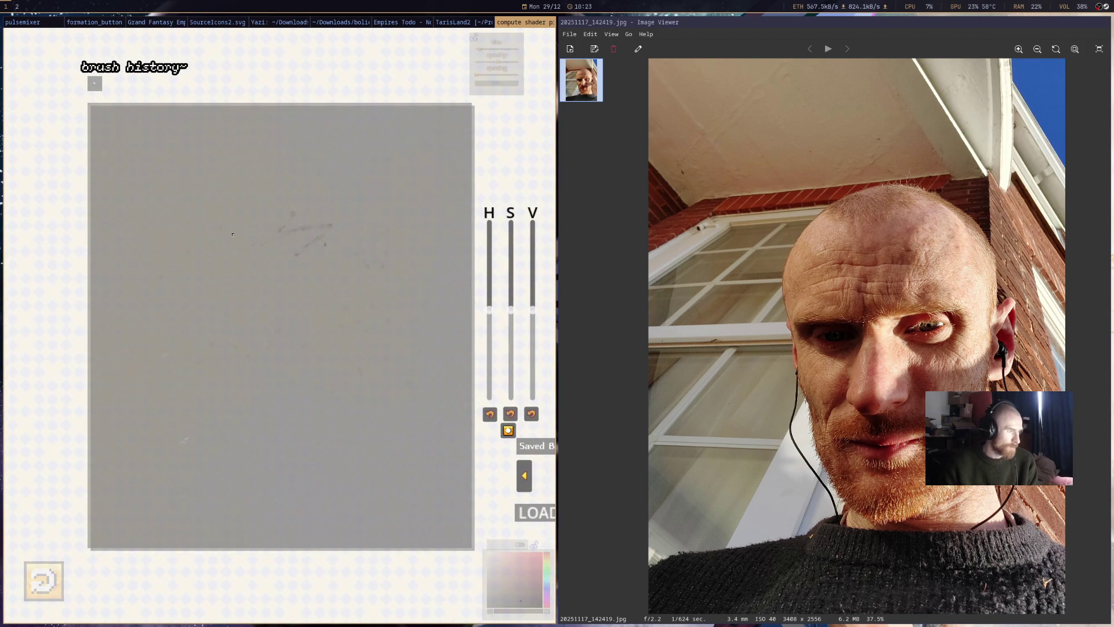
- Place a dark dot and the first diagonal pencil line at upper left, then reduce the brush opacity
left_click(289, 184)
left_click_drag(243, 188, 211, 220)
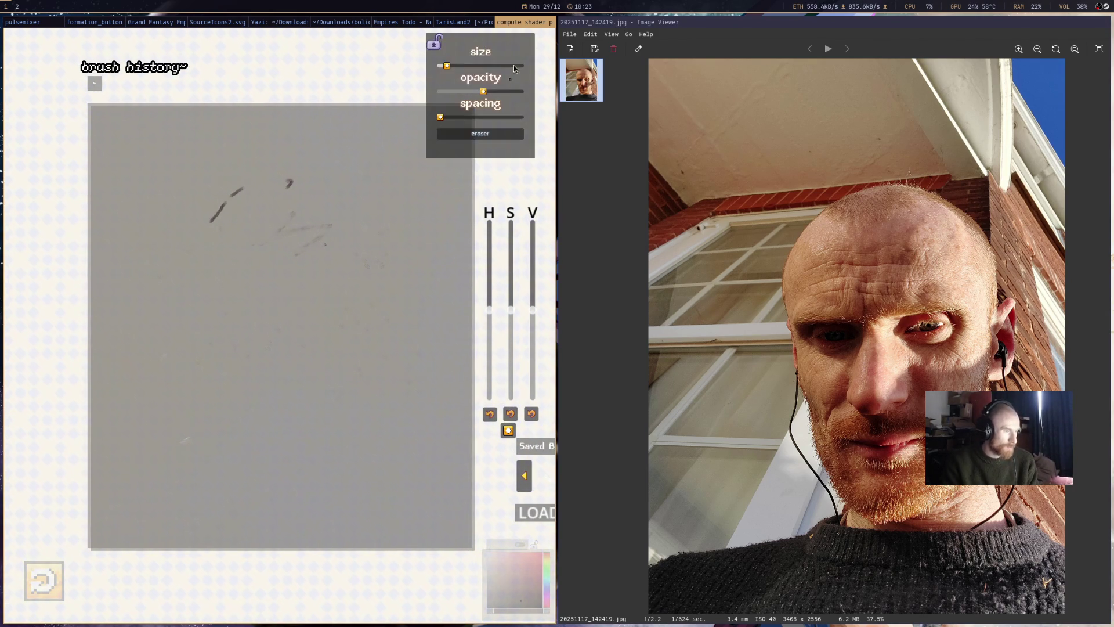
left_click_drag(483, 90, 456, 91)
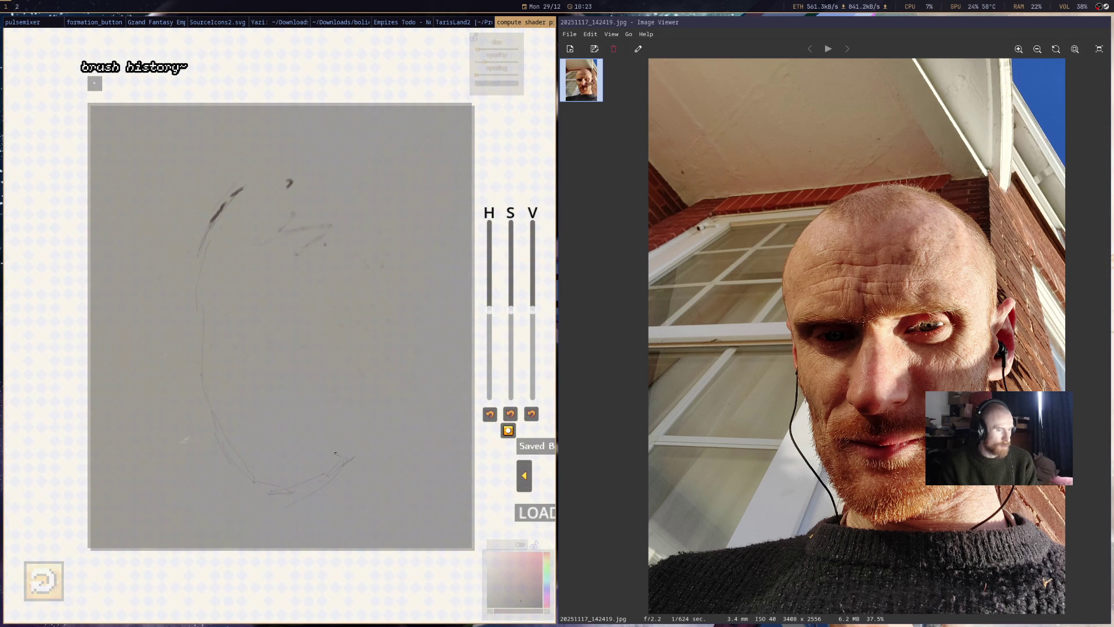
- Sketch the top and right side of the oval head outline and the base of the neck at lower left
left_click_drag(234, 171, 296, 156)
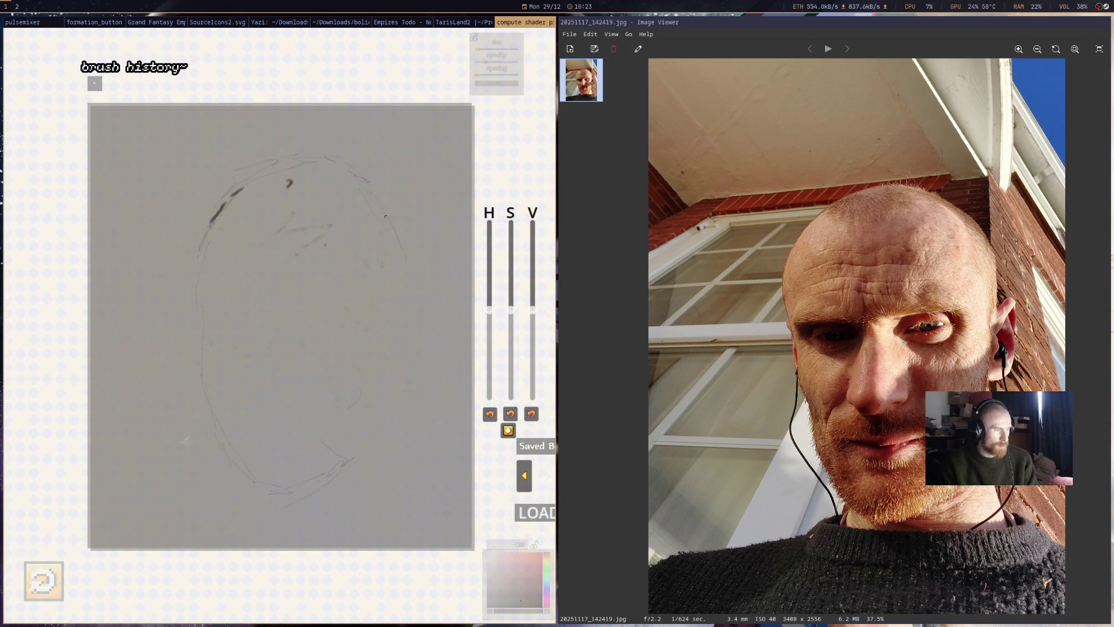
left_click_drag(406, 306, 389, 422)
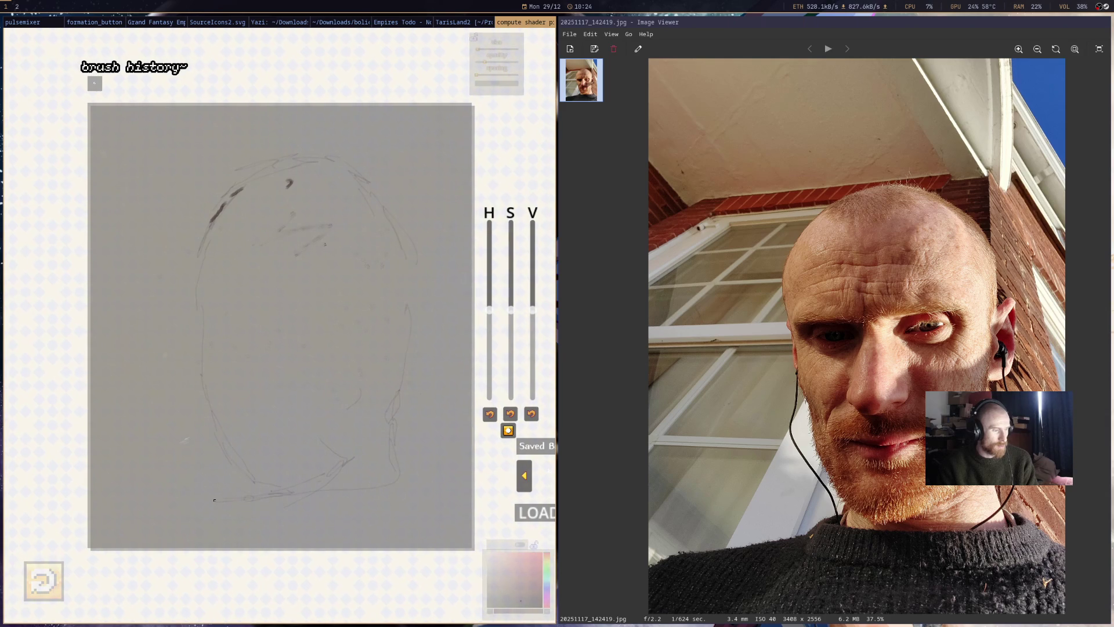
left_click_drag(420, 483, 405, 463)
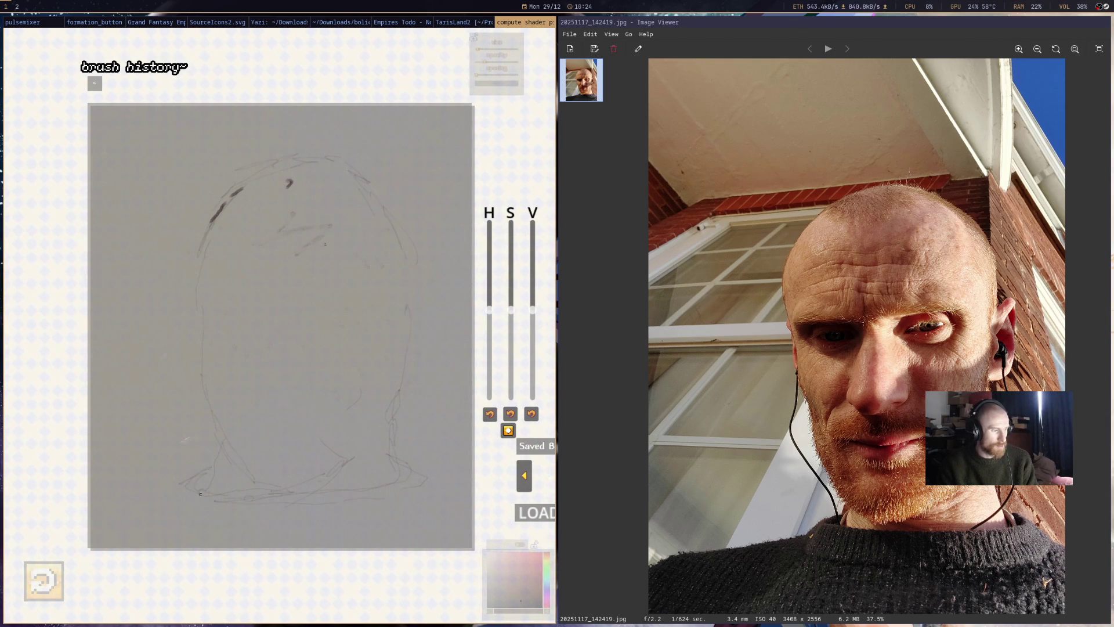
left_click_drag(182, 477, 224, 473)
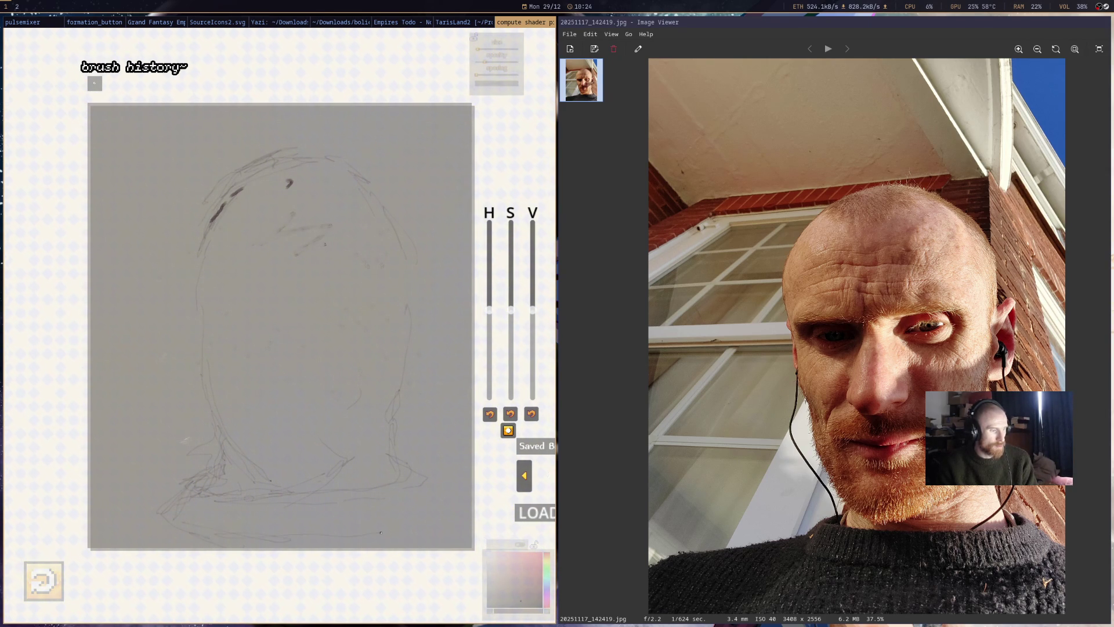
- Sketch the lower-right shoulder line and a short horizontal guide line across the head
left_click_drag(372, 533, 411, 478)
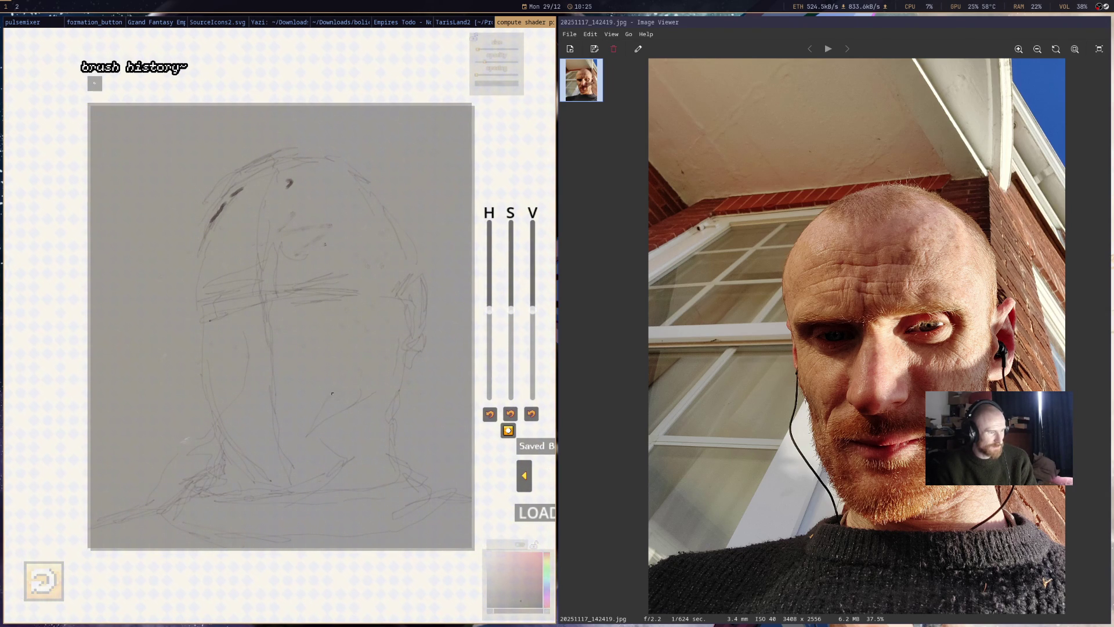
left_click_drag(254, 428, 279, 429)
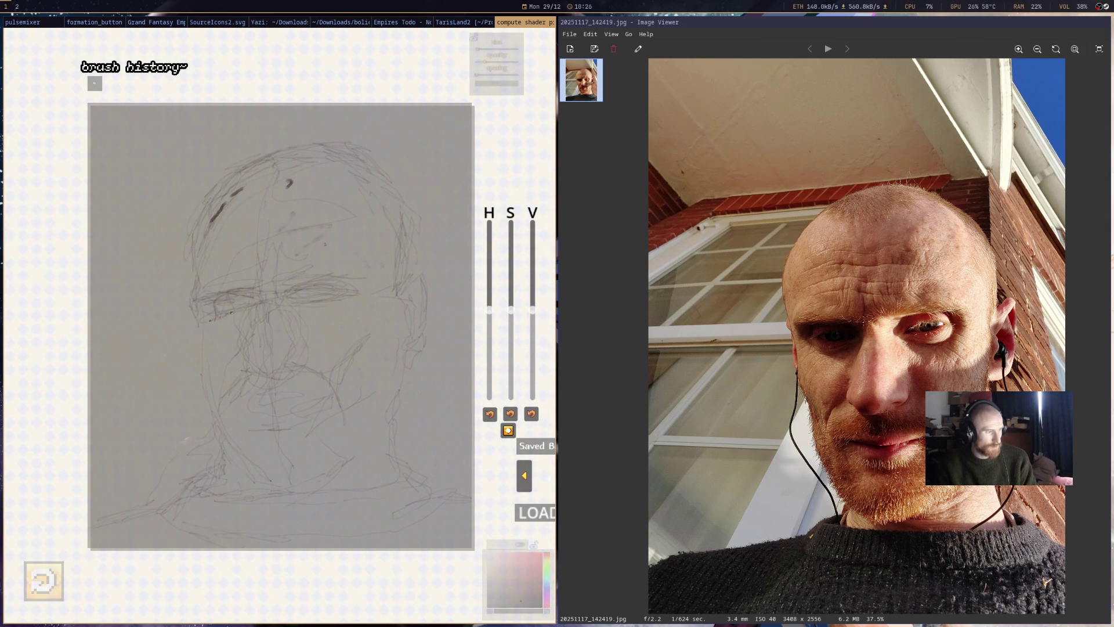
- Undo the last overly dark eyebrow stroke
key("ctrl+z")
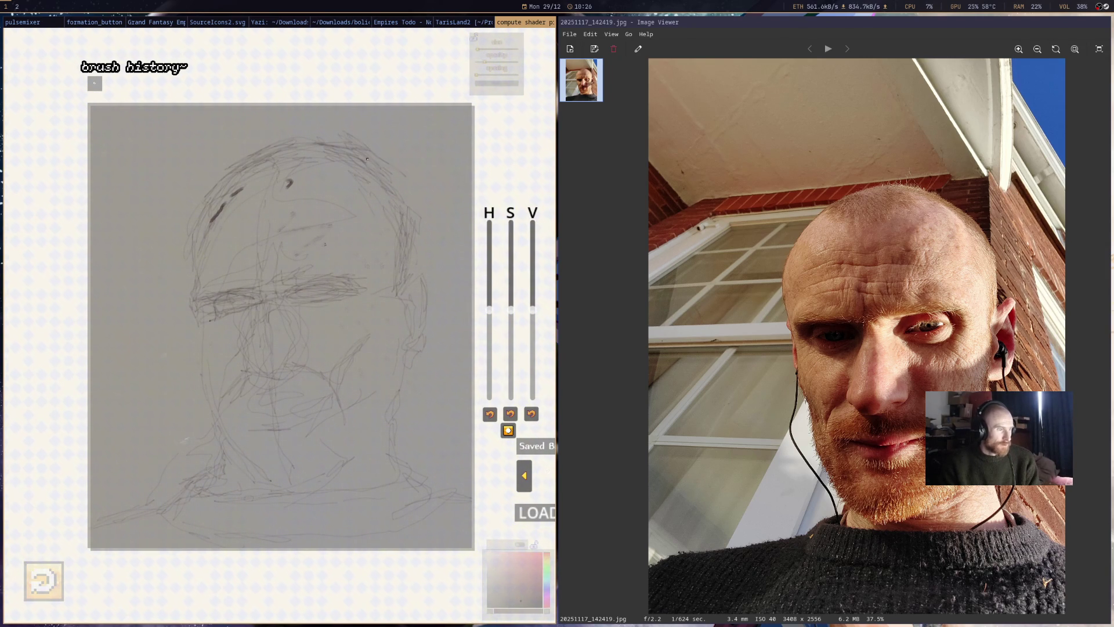
- Add a faint pink stroke at the top of the head
left_click_drag(342, 141, 369, 158)
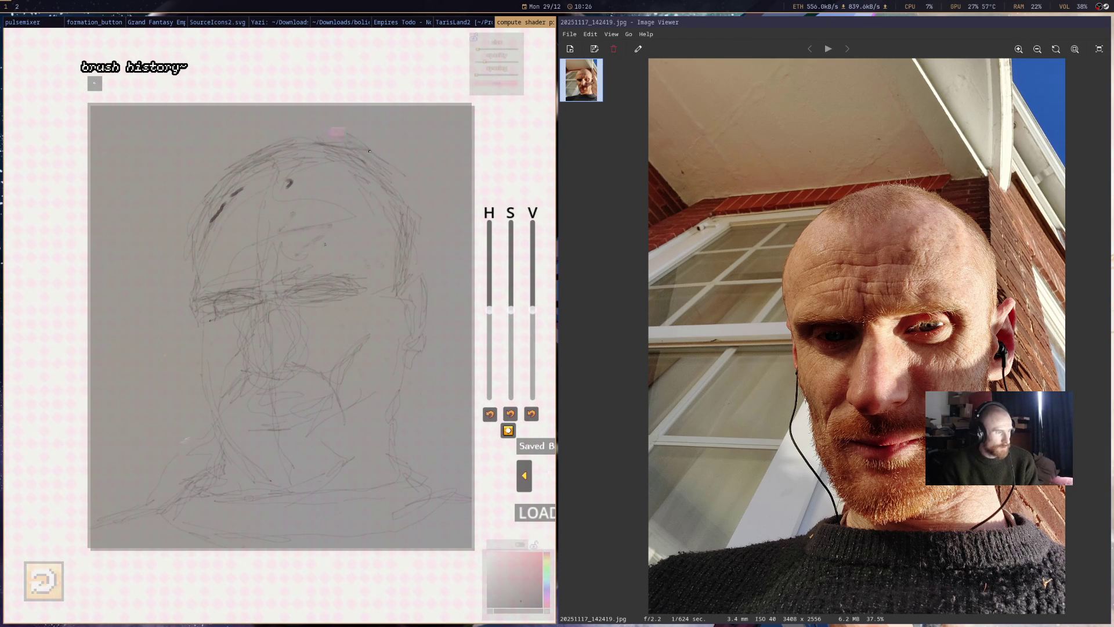
- Try darker pencil strokes along the nose at higher opacity, then undo them
left_click_drag(443, 92, 503, 93)
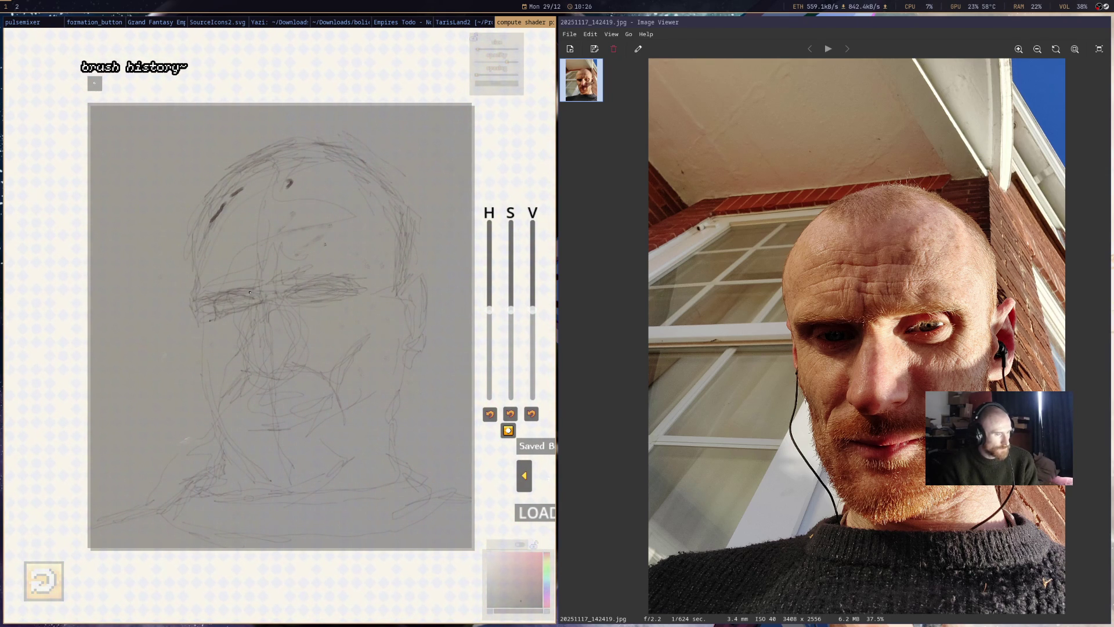
mouse_move(252, 349)
left_mouse_down()
mouse_move(268, 308)
mouse_move(253, 354)
left_mouse_up()
key("ctrl+z")
- Lower the brush opacity again and sketch loose lines on the left side of the forehead
left_click_drag(502, 92, 463, 93)
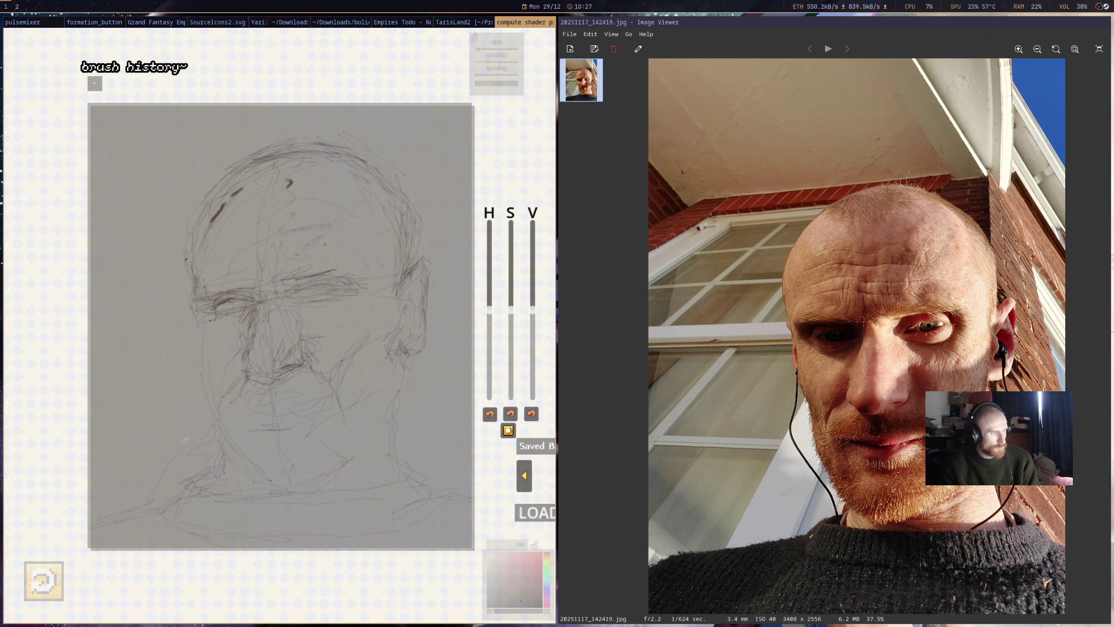
left_click_drag(224, 170, 191, 235)
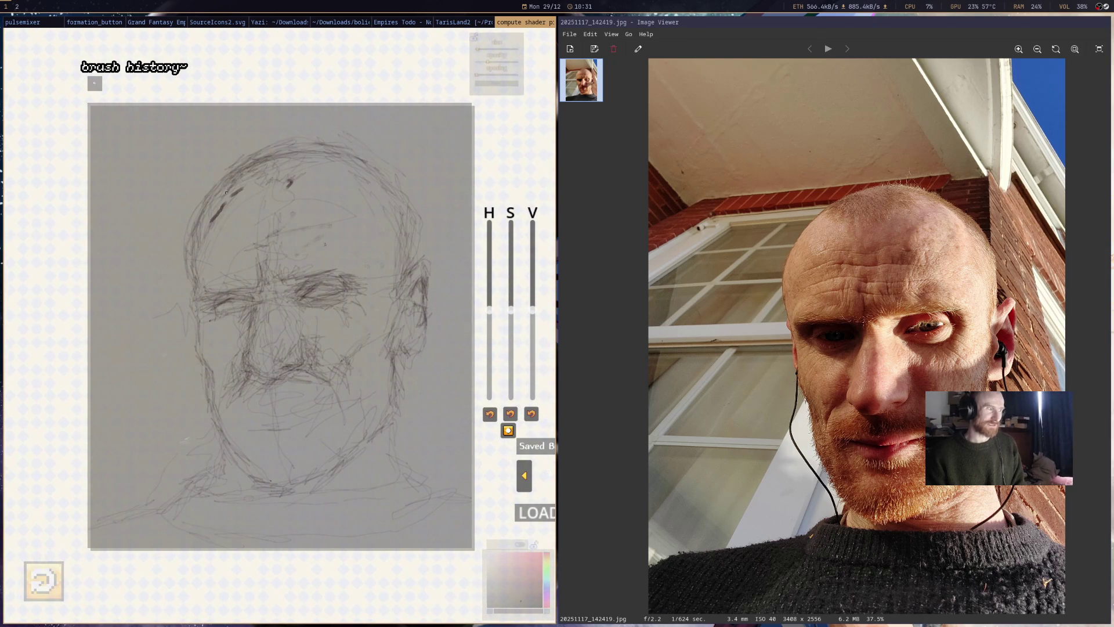
- Lighten the dark strokes on the upper forehead and across it
left_click_drag(212, 178, 229, 186)
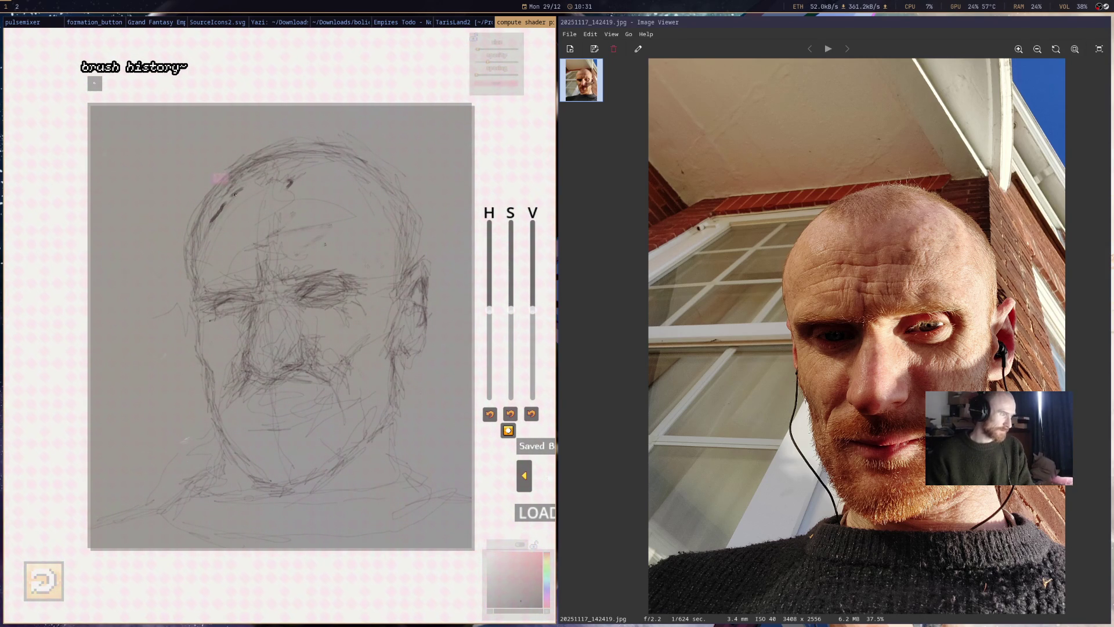
scroll(255, 170, "up", 3)
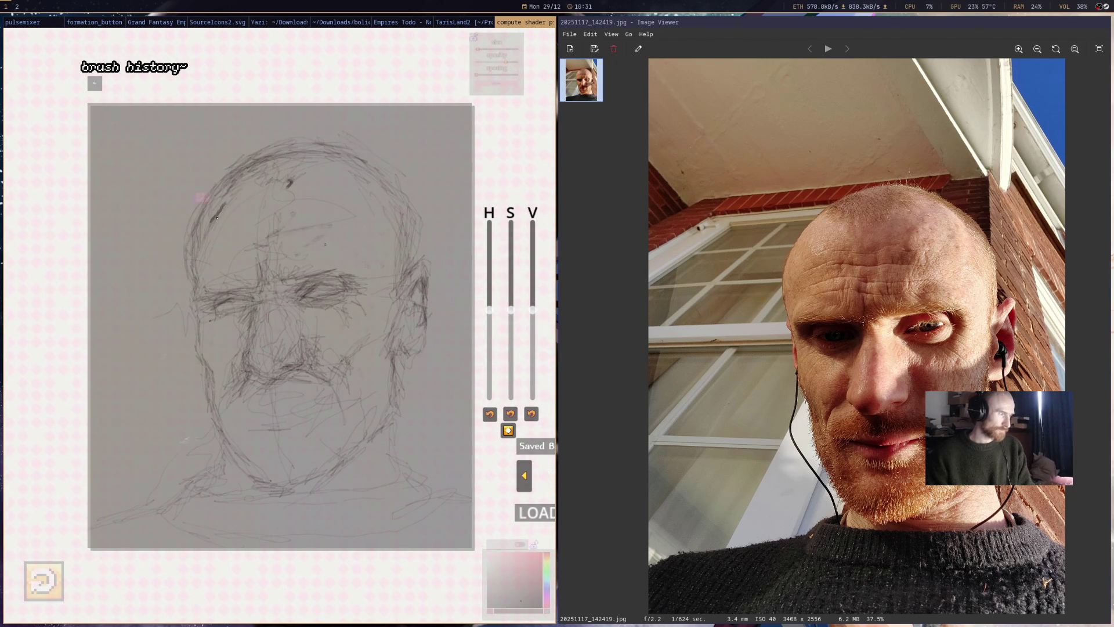
left_click_drag(219, 205, 211, 220)
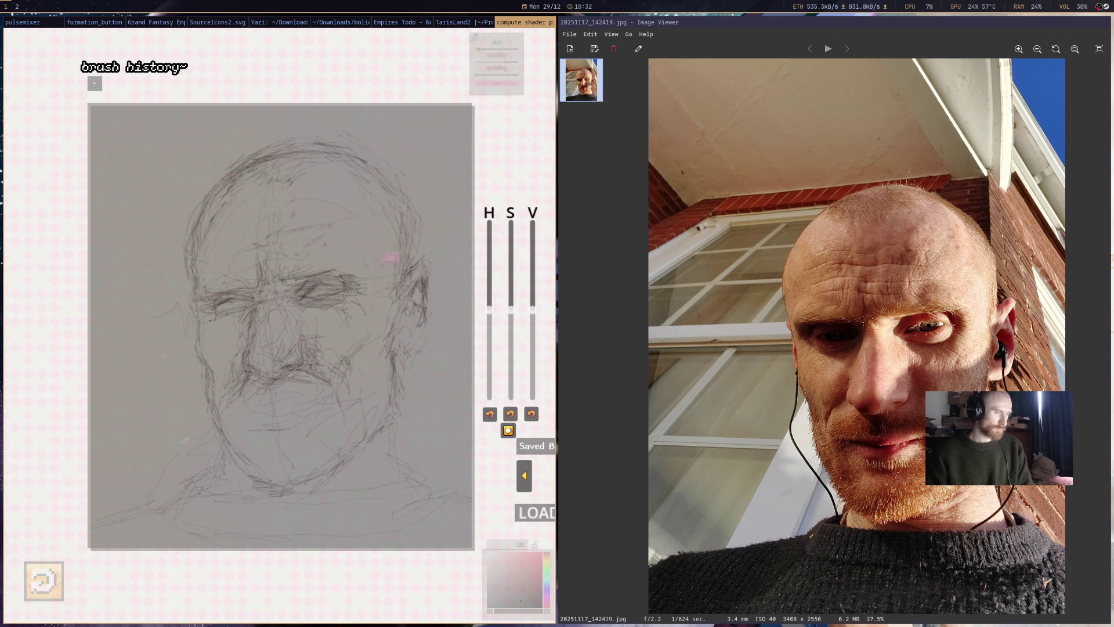
- Darken the outline of the right ear and add a short line beside it
left_click_drag(403, 251, 404, 237)
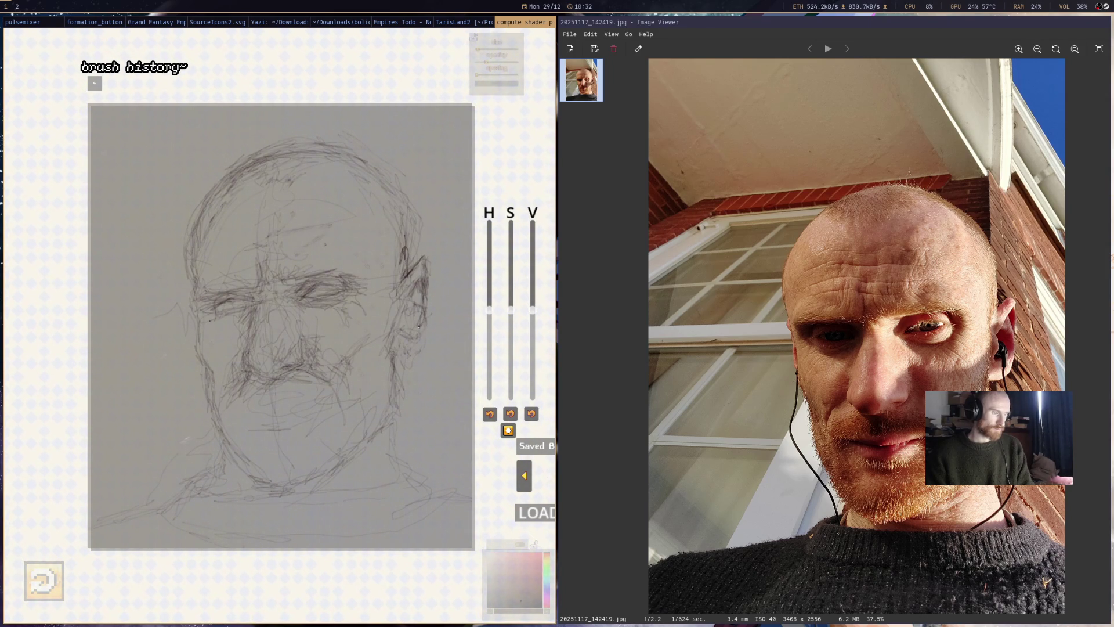
left_click_drag(413, 260, 398, 291)
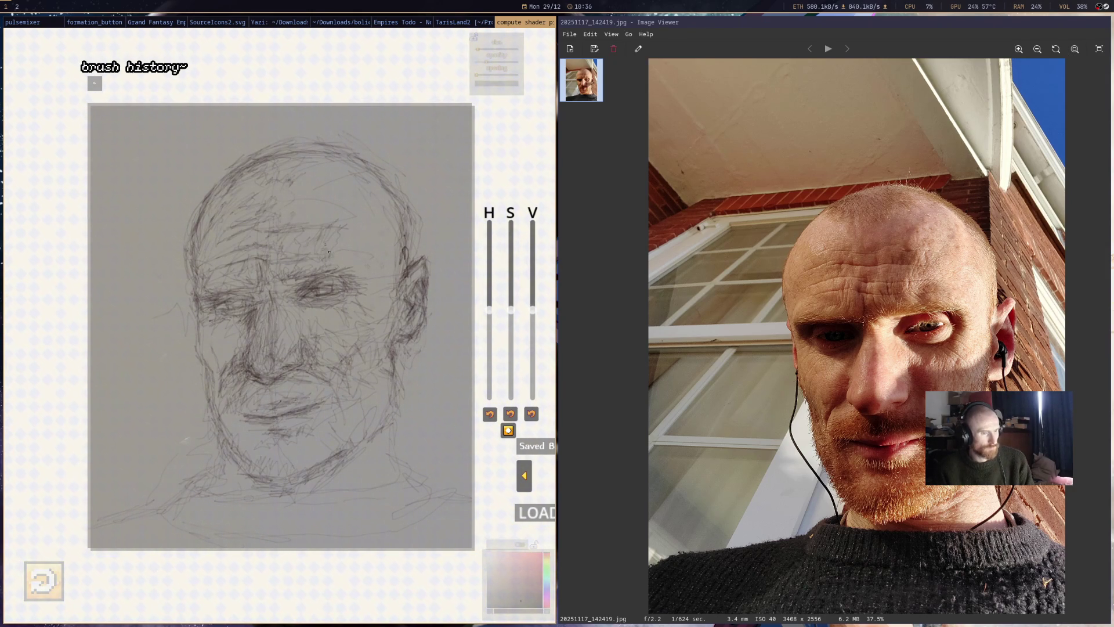
- Add a dark stroke on the right temple, dab pink near the mouth, then resample grey
left_click_drag(320, 199, 334, 185)
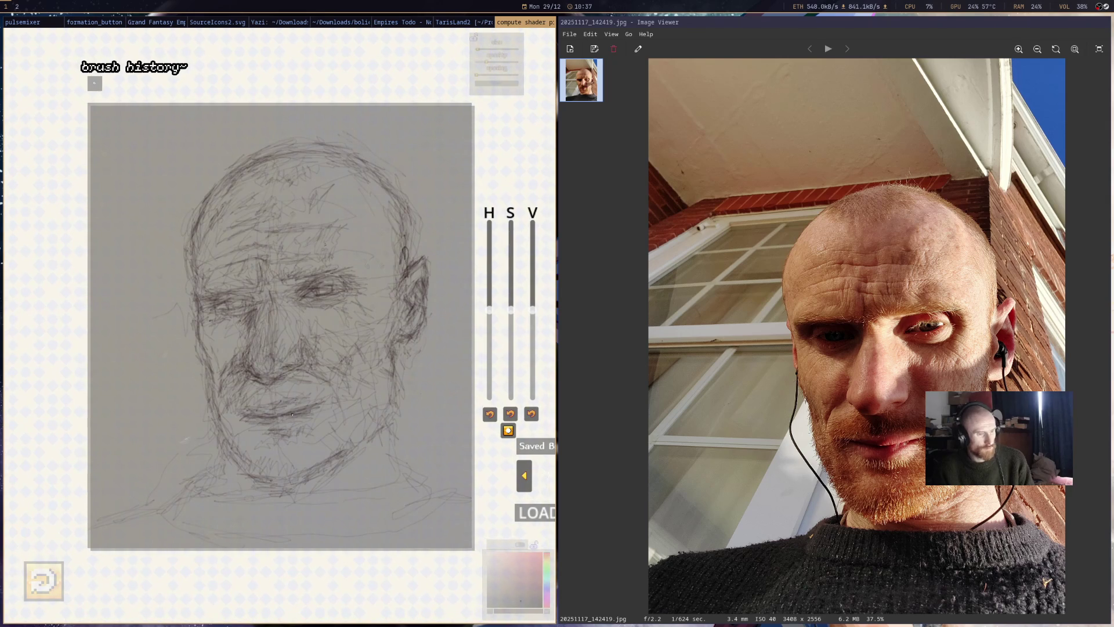
left_click(254, 401)
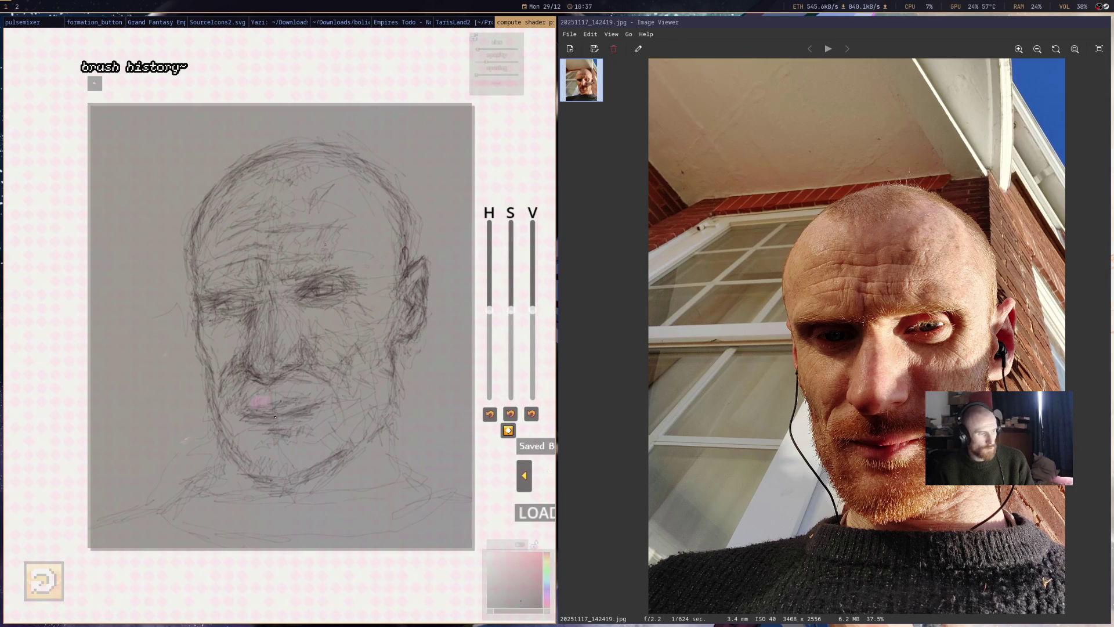
right_click(245, 360)
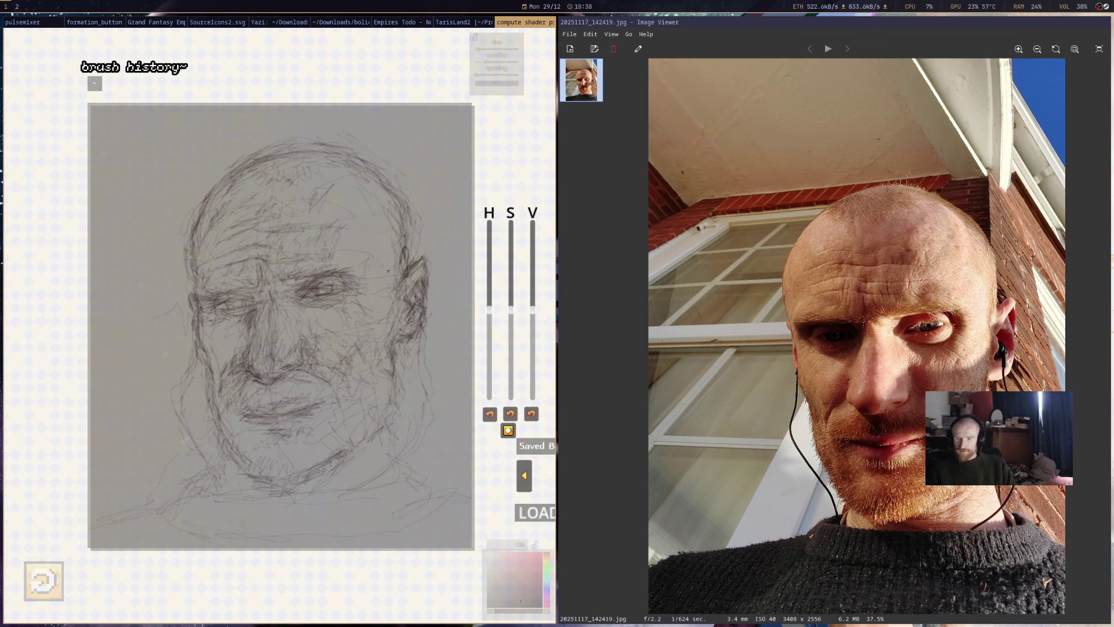
scroll(209, 262, "down", 1)
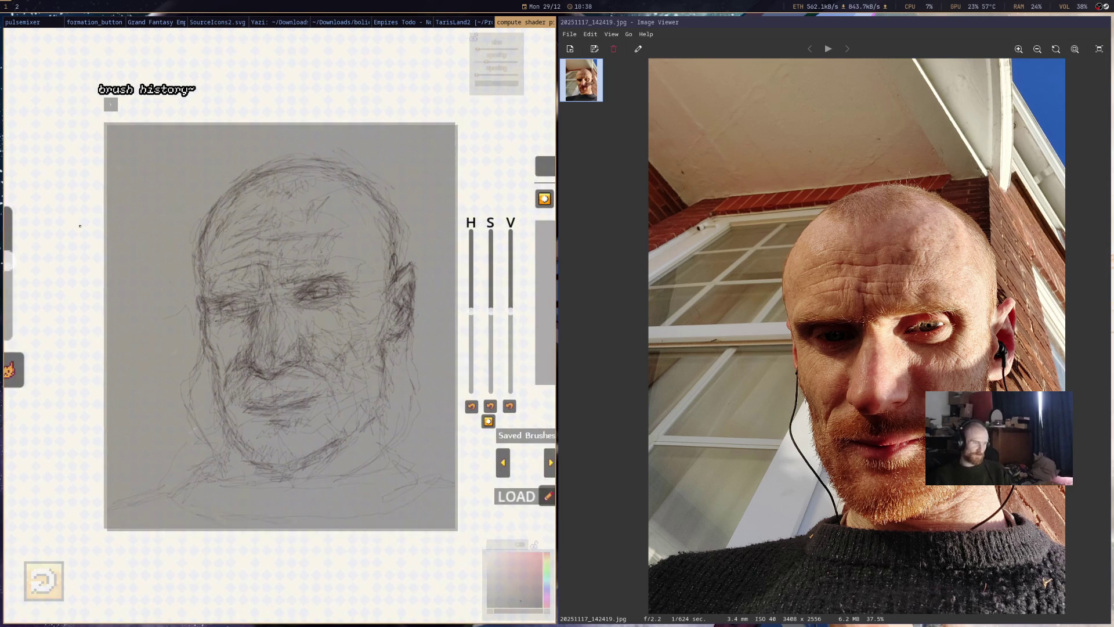
scroll(175, 273, "down", 1)
scroll(114, 292, "down", 2)
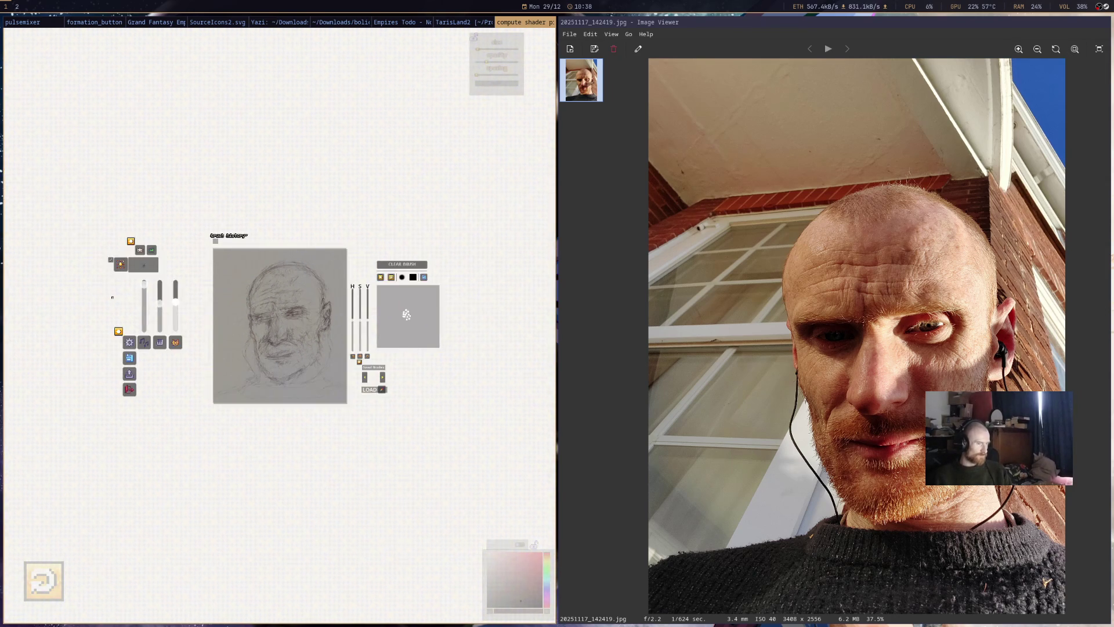
scroll(72, 302, "up", 1)
scroll(64, 303, "up", 1)
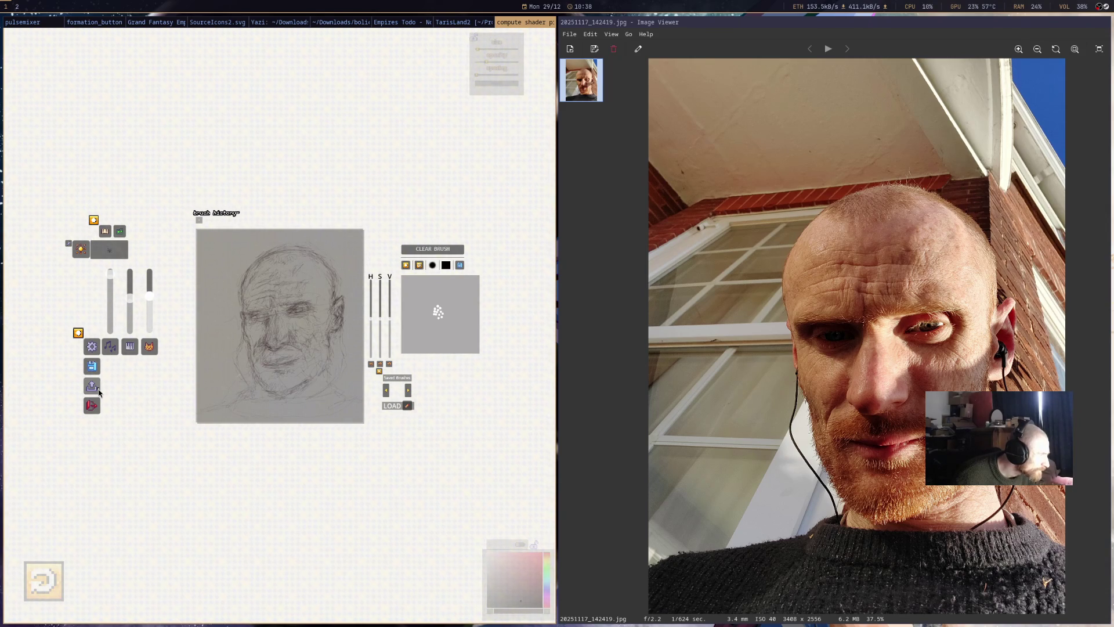
- Save the portrait as a PNG image named self1
left_click(98, 393)
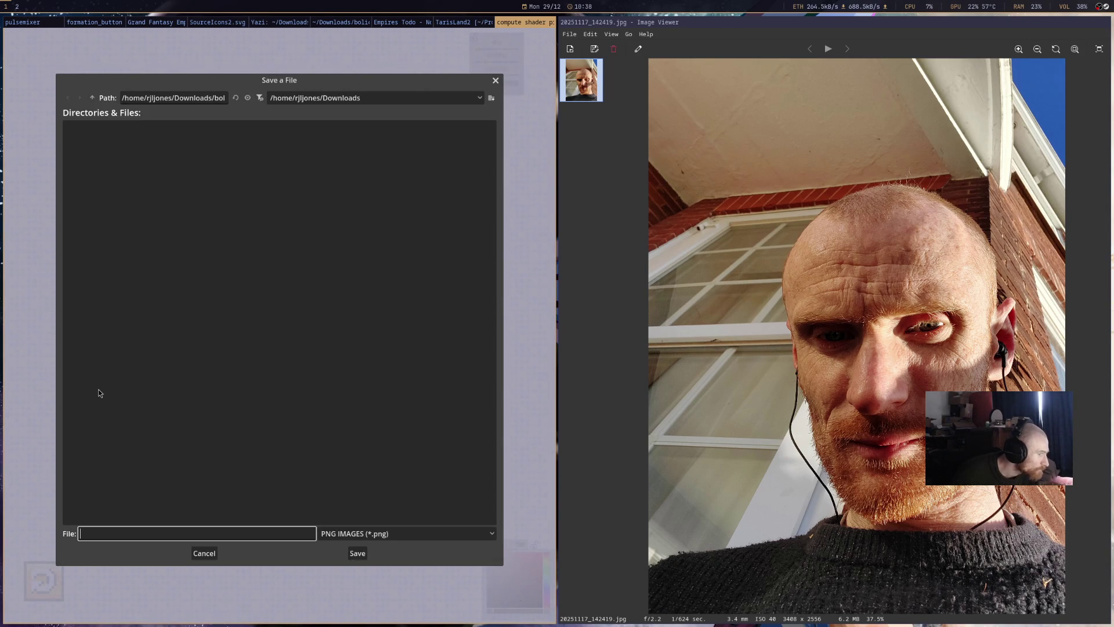
type("self1")
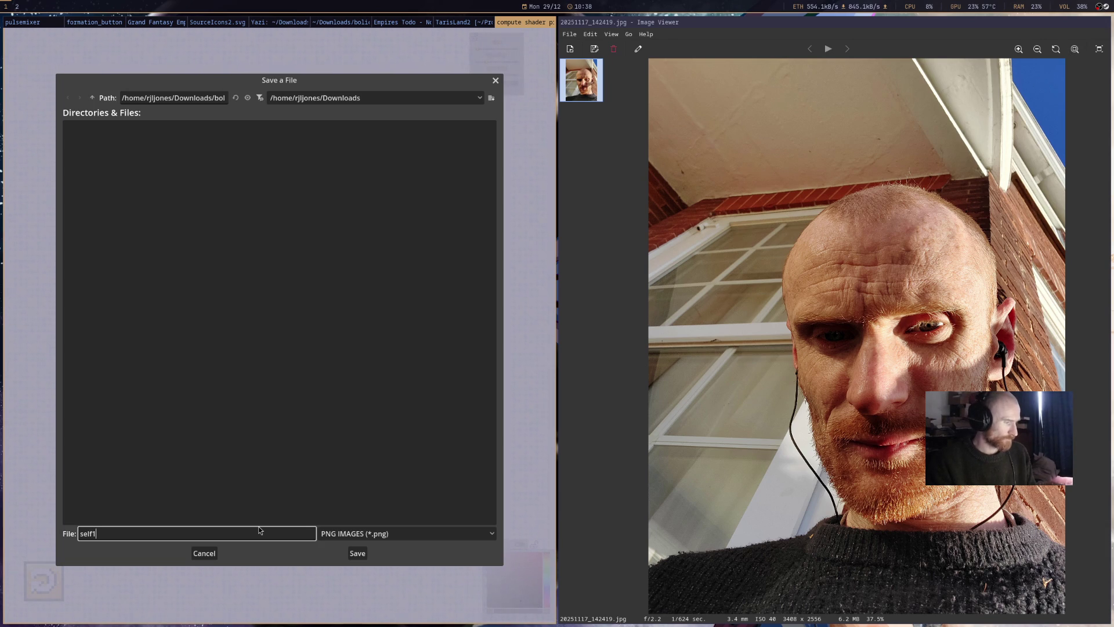
left_click(360, 553)
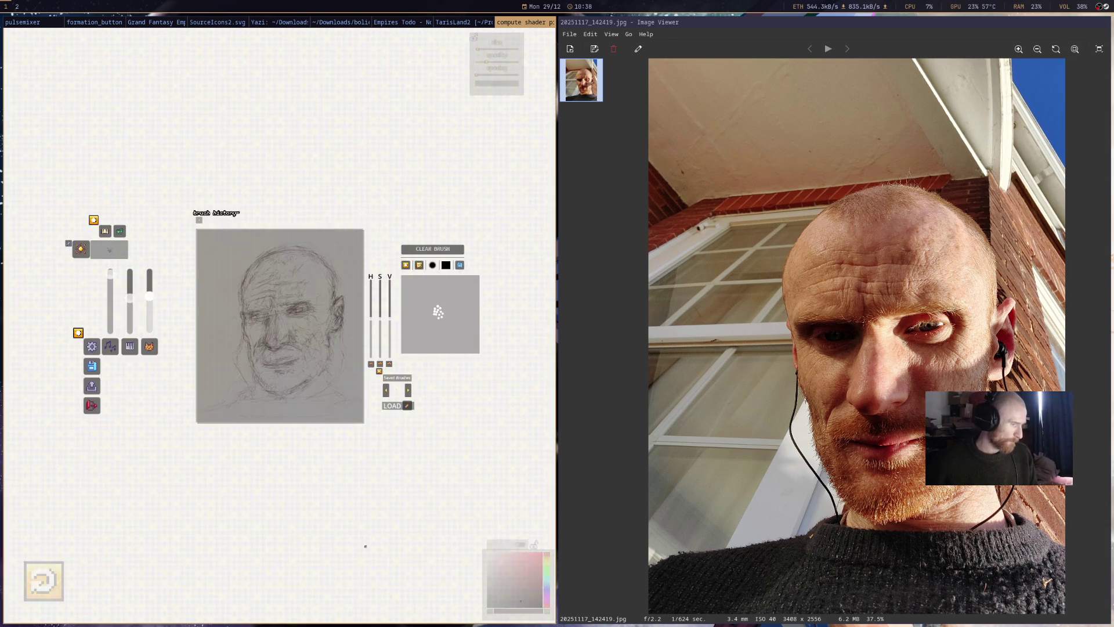
scroll(271, 343, "up", 3)
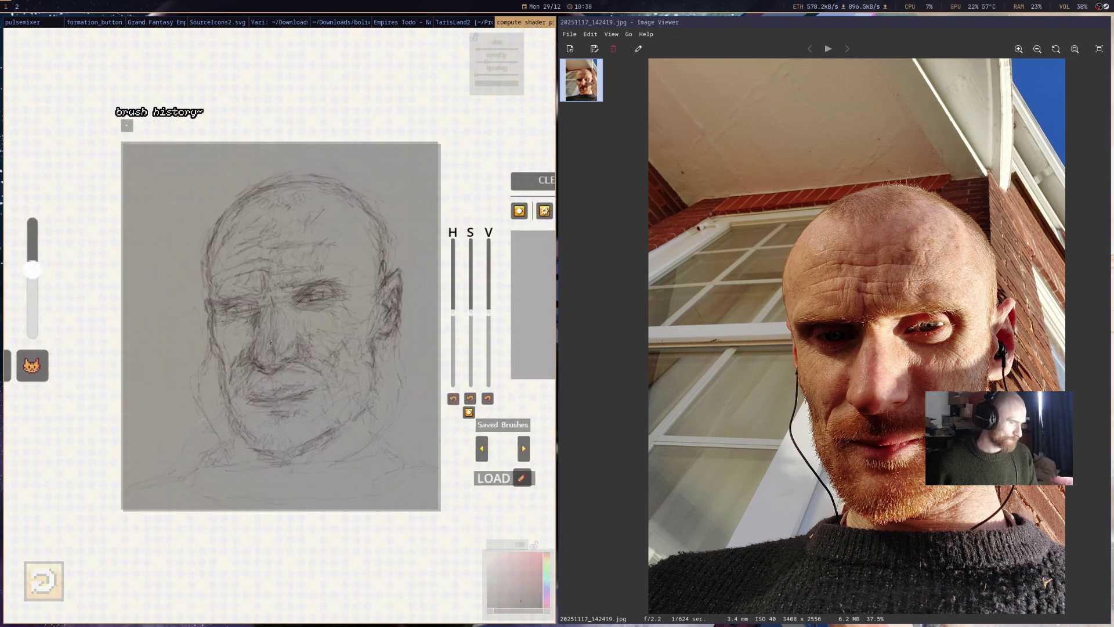
scroll(271, 343, "up", 1)
scroll(271, 344, "up", 1)
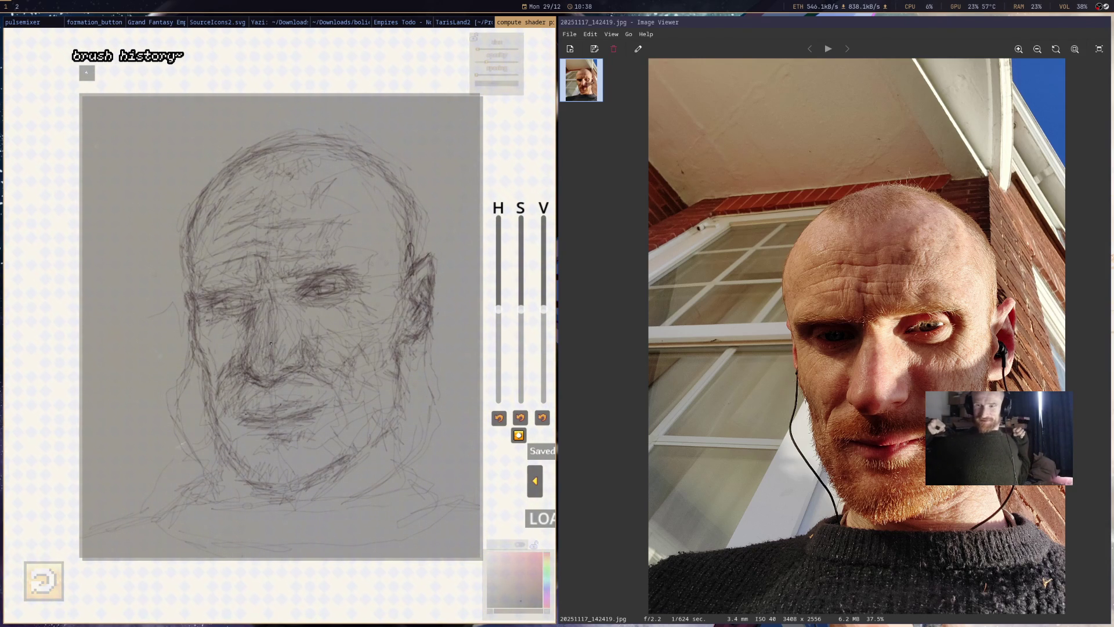
- Check the reference photo, then put a first pink mark on the portrait's face
key("super+Right")
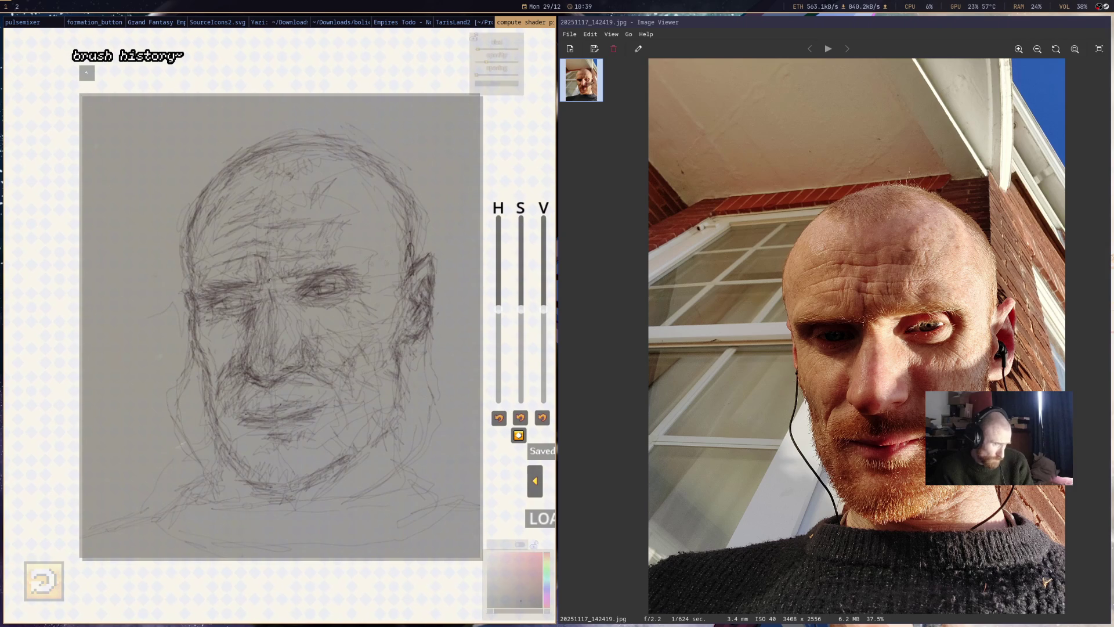
left_click(210, 275)
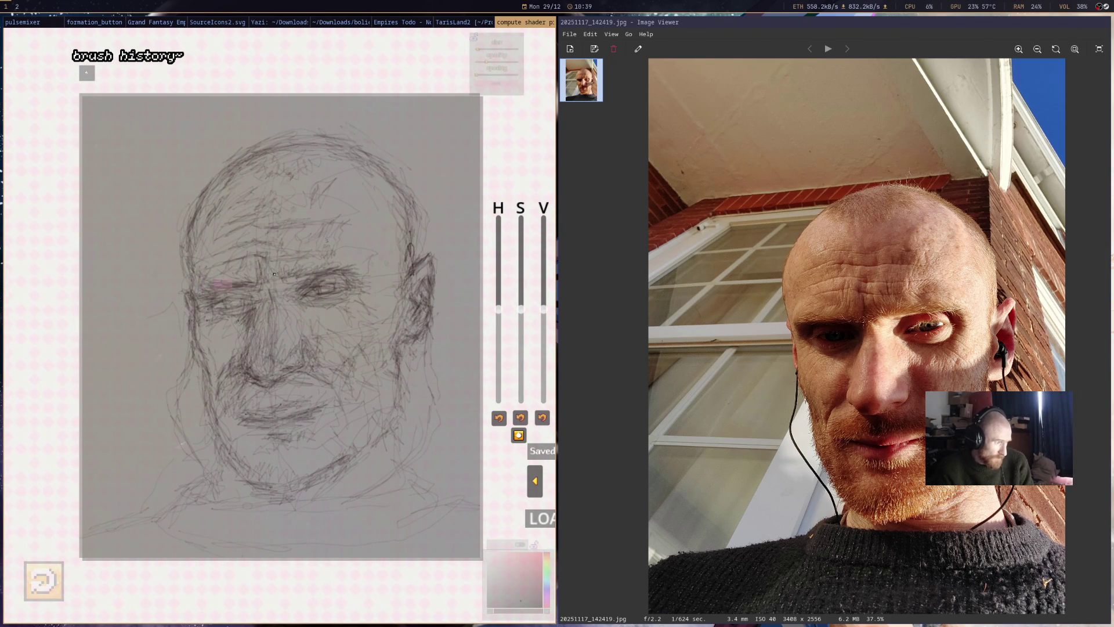
- Raise the brush opacity and shade around the mouth and left eye
left_click_drag(470, 91, 487, 91)
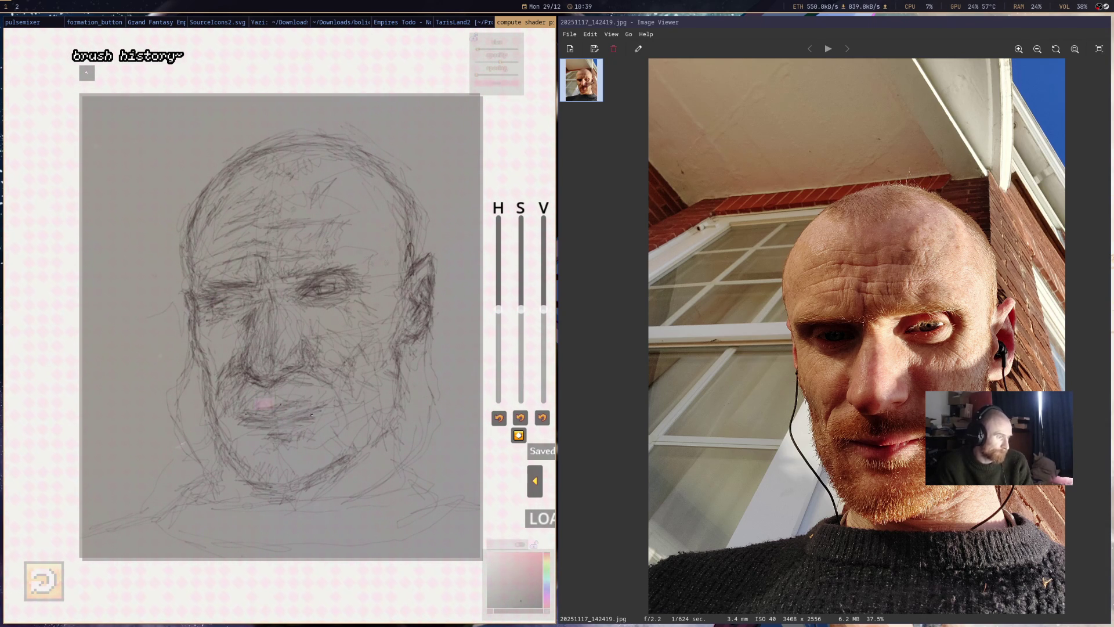
left_click_drag(493, 92, 531, 92)
mouse_move(270, 421)
left_mouse_down()
mouse_move(246, 419)
mouse_move(296, 416)
left_mouse_up()
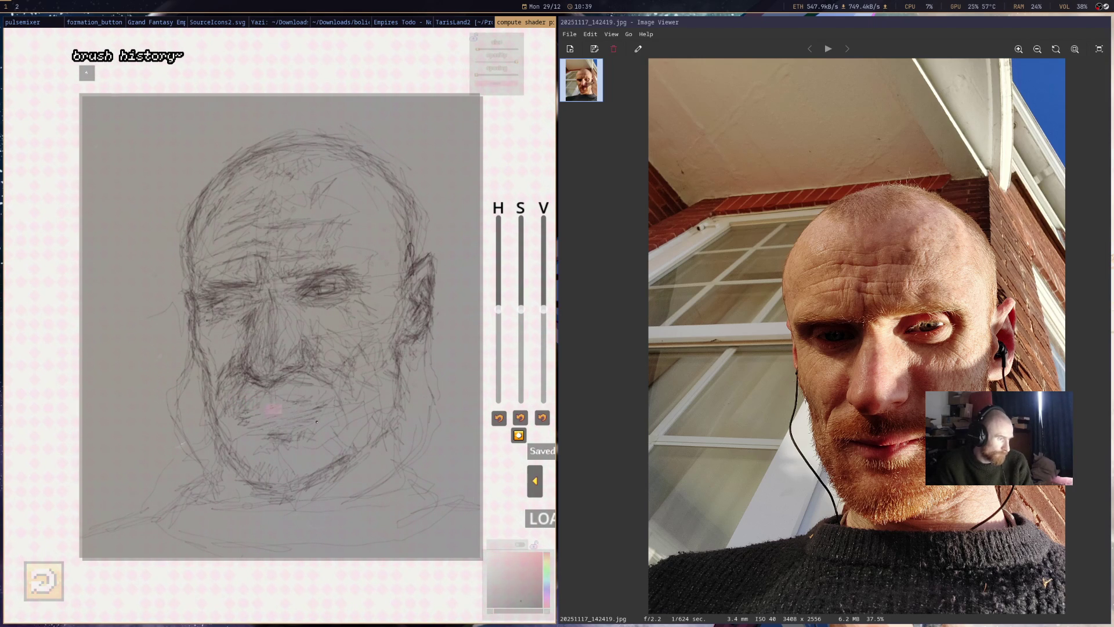
mouse_move(241, 284)
left_mouse_down()
mouse_move(235, 300)
mouse_move(184, 303)
left_mouse_up()
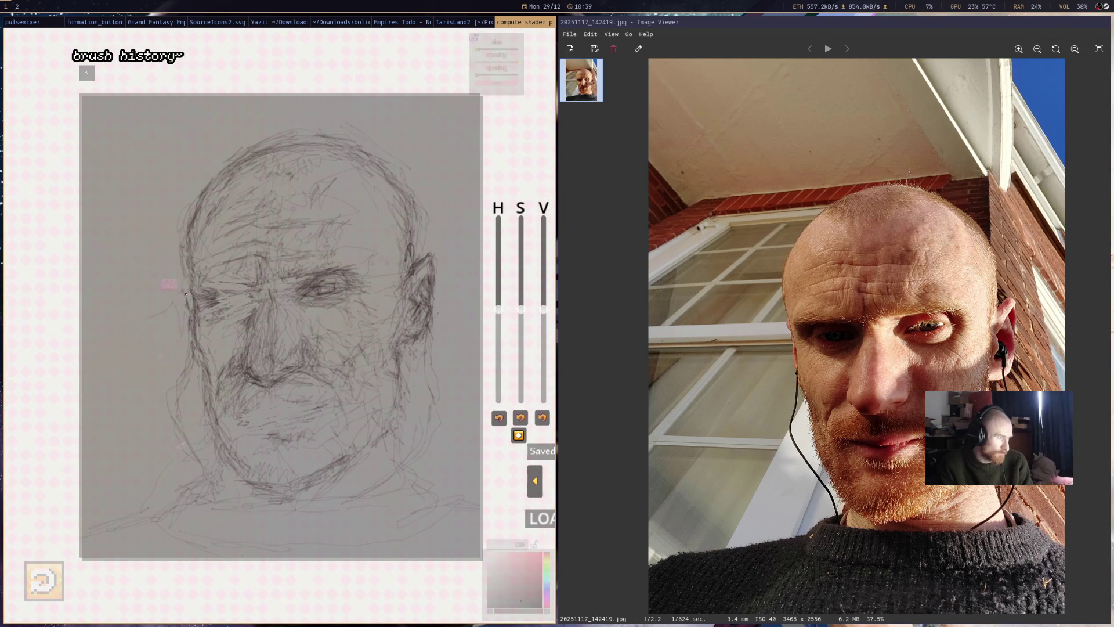
- Shade along the left cheek and darken marks near the nose
left_click_drag(188, 340, 200, 305)
left_click_drag(223, 364, 228, 373)
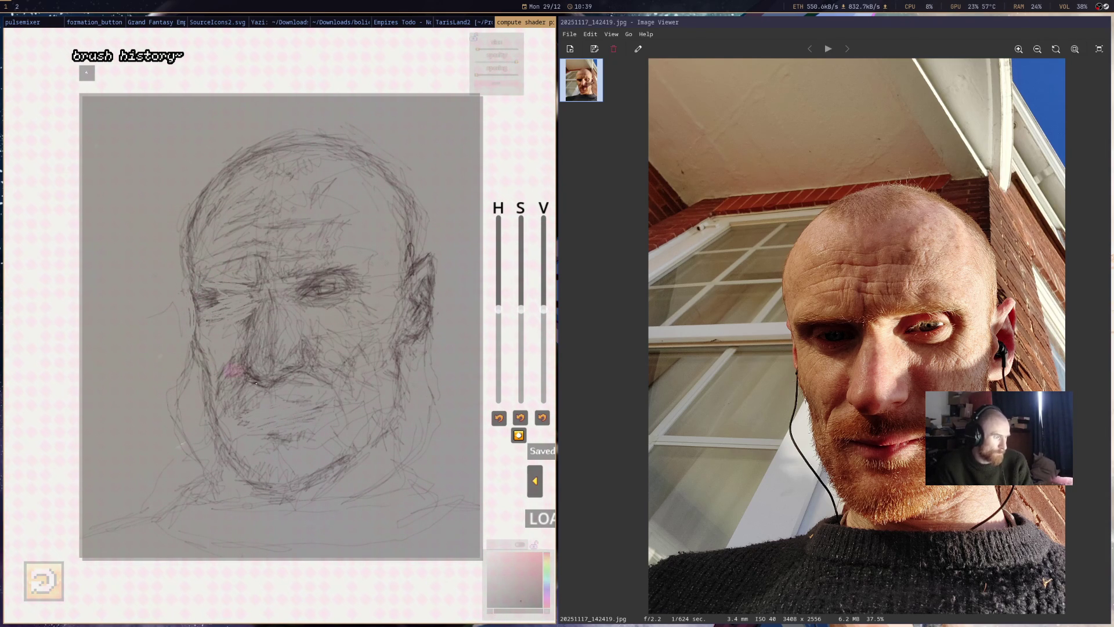
left_click_drag(238, 362, 268, 329)
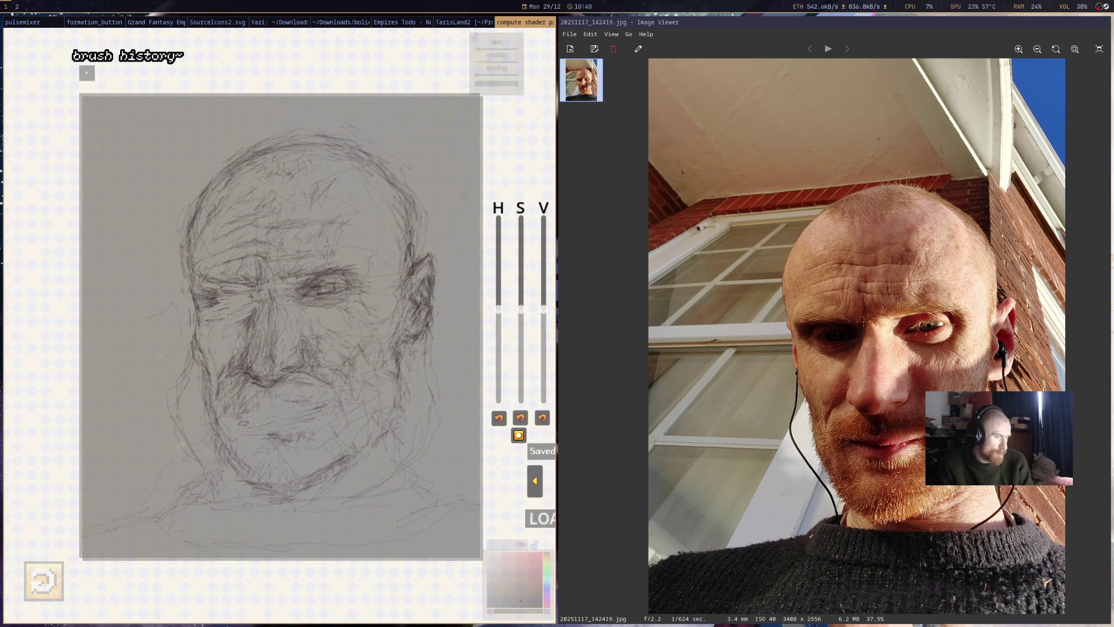
- Darken beside the left eye with short pencil strokes and a small mark
left_click_drag(224, 286, 224, 290)
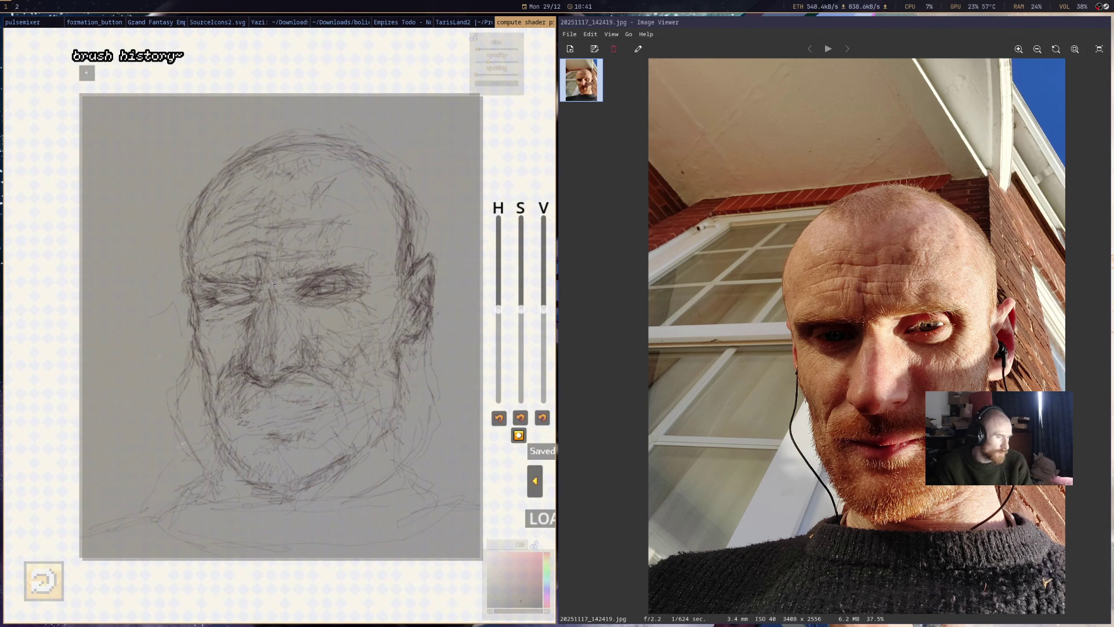
left_click_drag(227, 312, 245, 306)
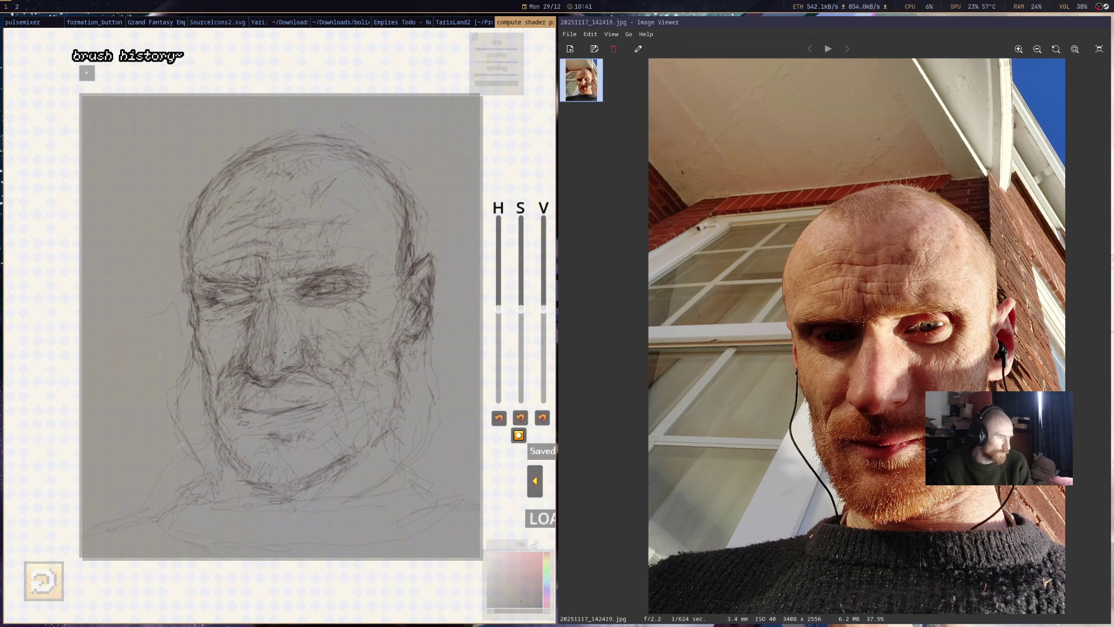
scroll(306, 413, "down", 3)
scroll(287, 391, "down", 3)
scroll(261, 363, "down", 3)
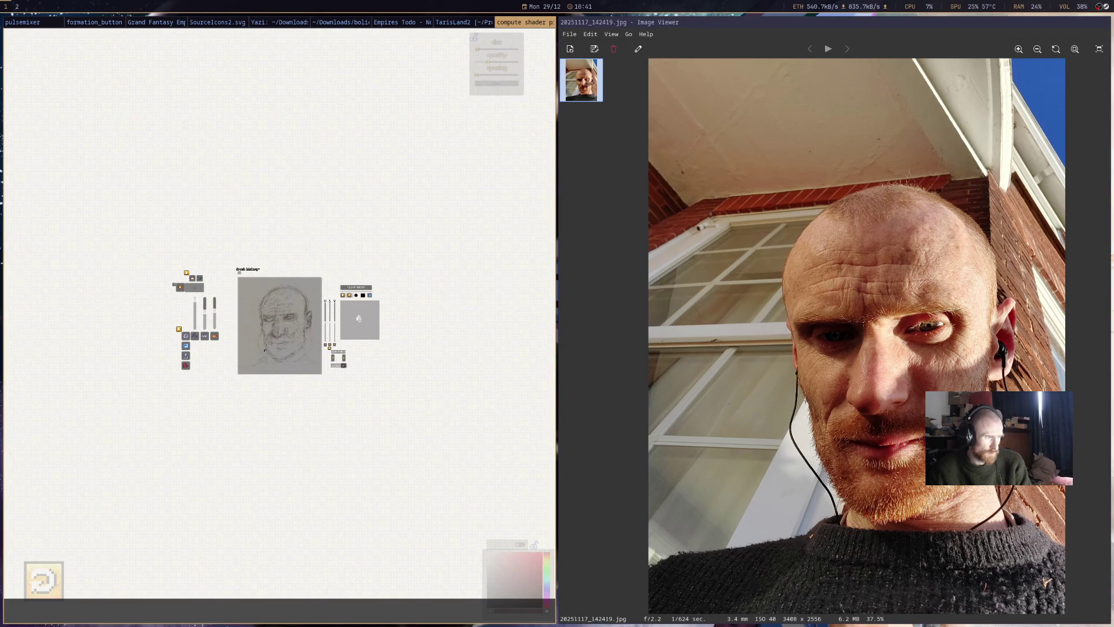
scroll(265, 350, "up", 2)
scroll(264, 350, "up", 2)
scroll(262, 296, "up", 2)
scroll(257, 236, "up", 2)
scroll(257, 235, "up", 2)
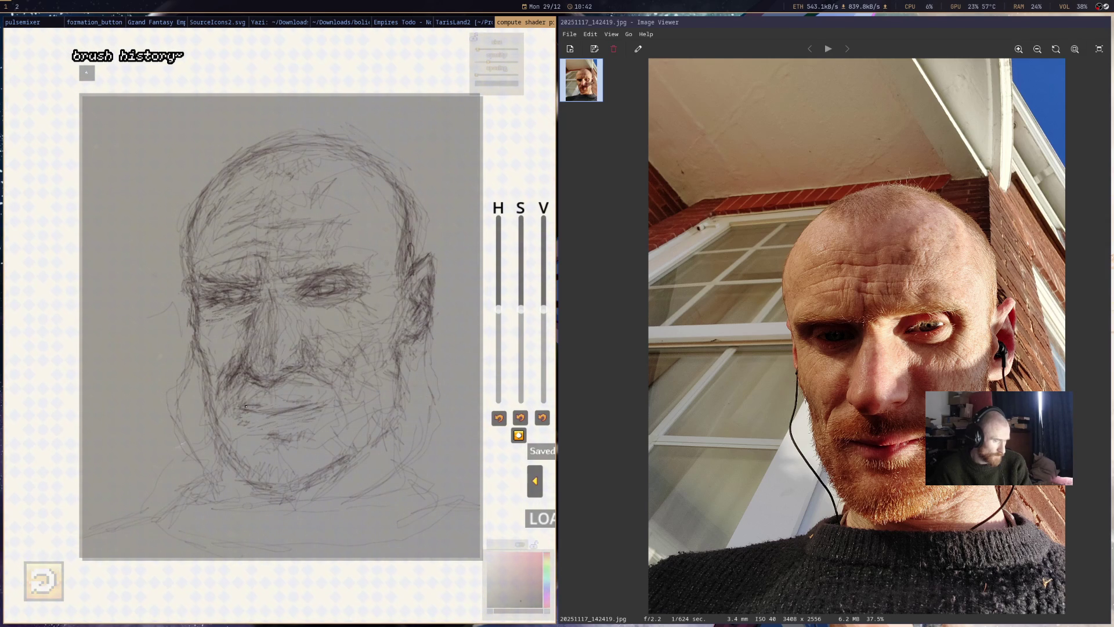
- Shade the beard with dark strokes near the mouth, below it and on the chin
mouse_move(260, 411)
left_mouse_down()
mouse_move(247, 407)
mouse_move(289, 408)
left_mouse_up()
left_click_drag(261, 419, 272, 422)
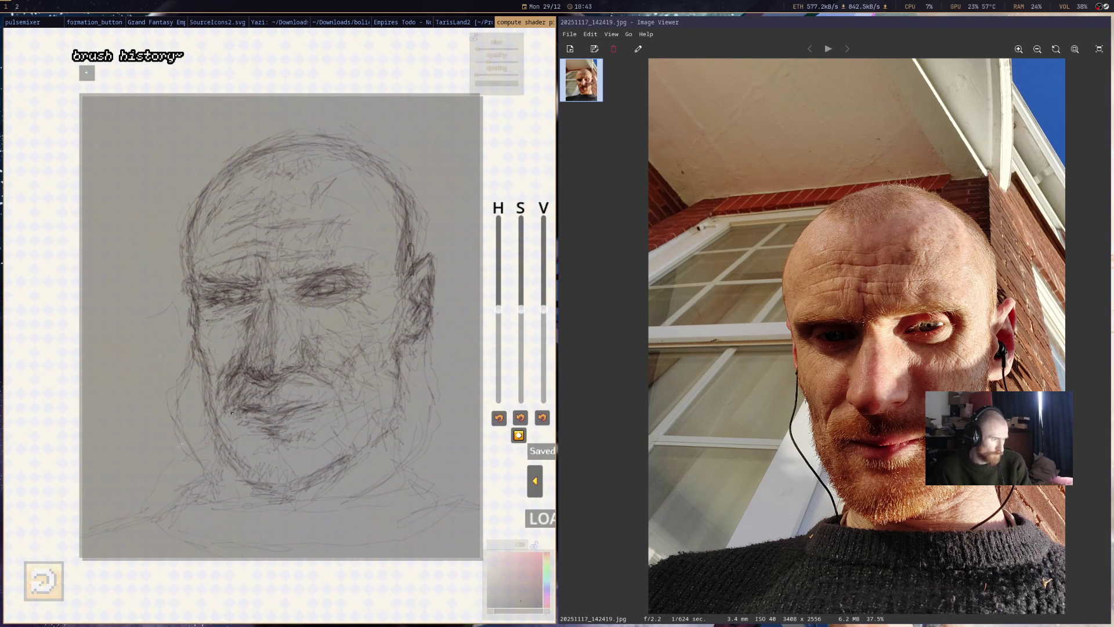
left_click_drag(242, 442, 218, 412)
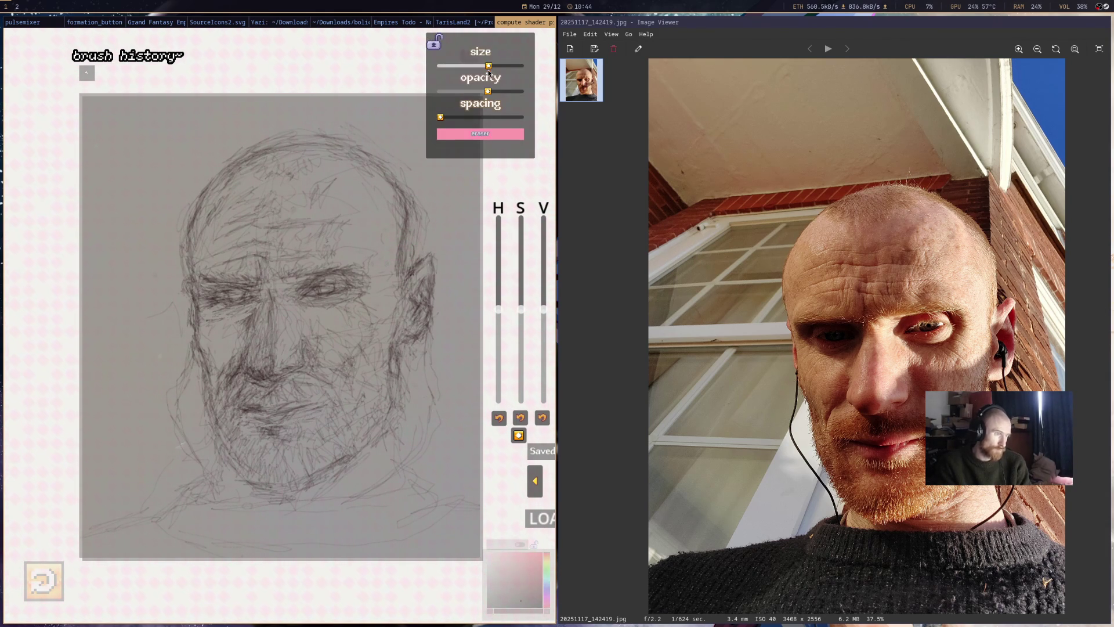
- With a more opaque, smaller eraser, clean stray strokes around the ear and head outline
left_click_drag(488, 90, 511, 91)
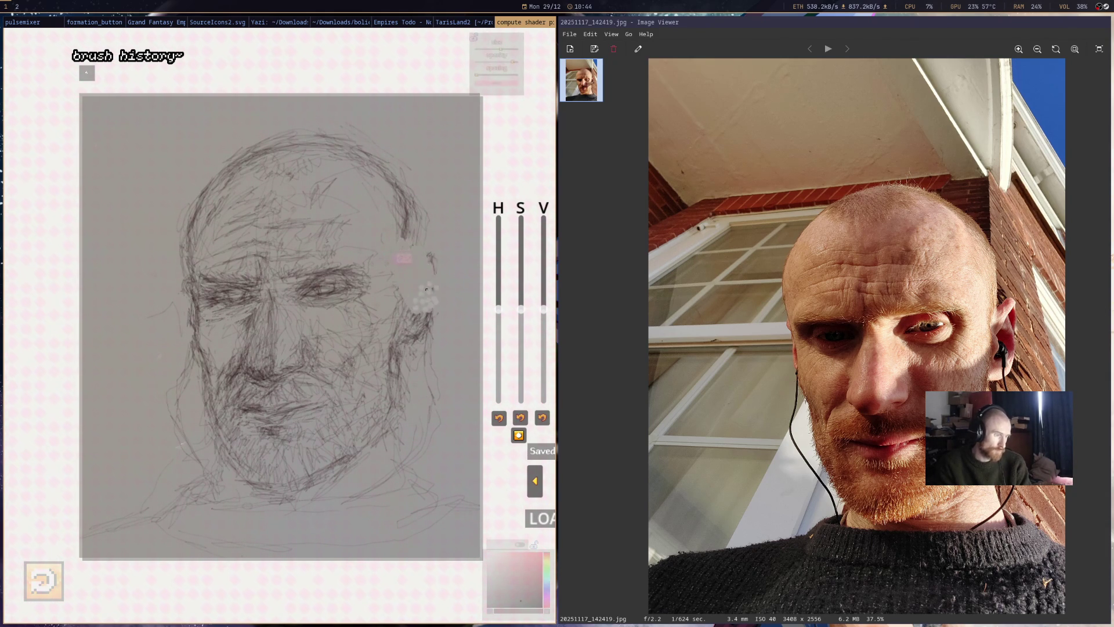
left_click_drag(424, 301, 429, 240)
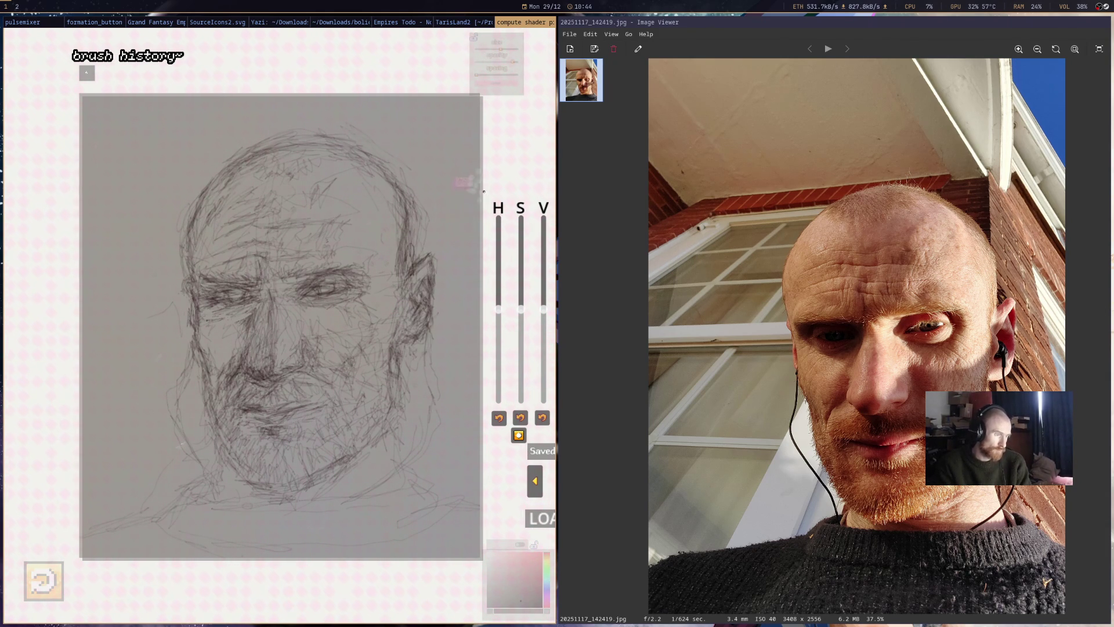
left_click_drag(489, 66, 440, 67)
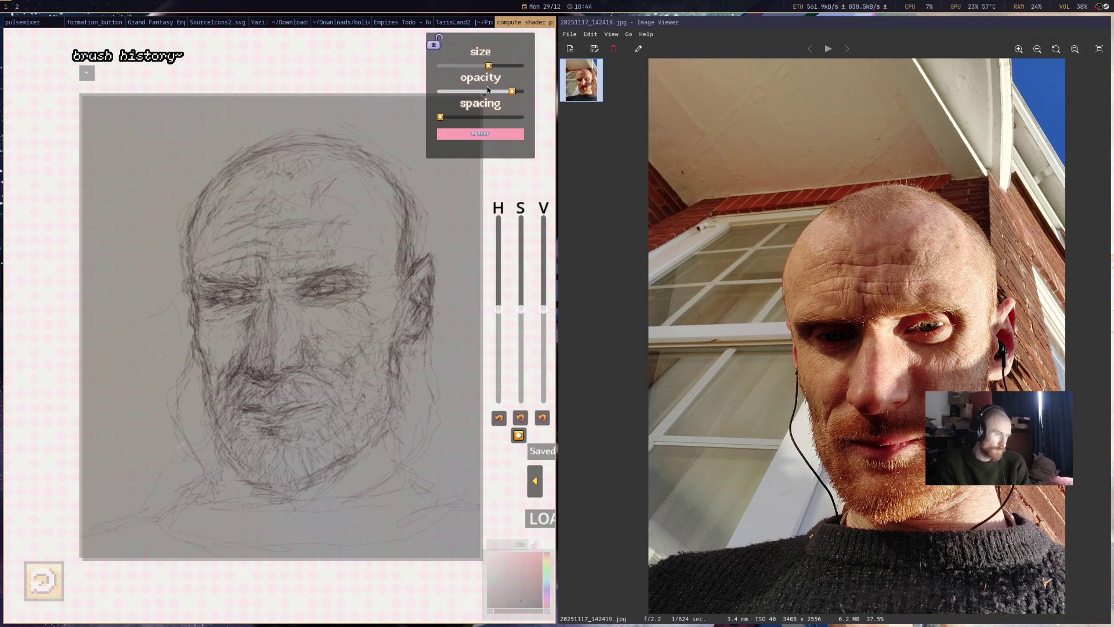
mouse_move(427, 226)
left_mouse_down()
mouse_move(443, 218)
mouse_move(426, 287)
left_mouse_up()
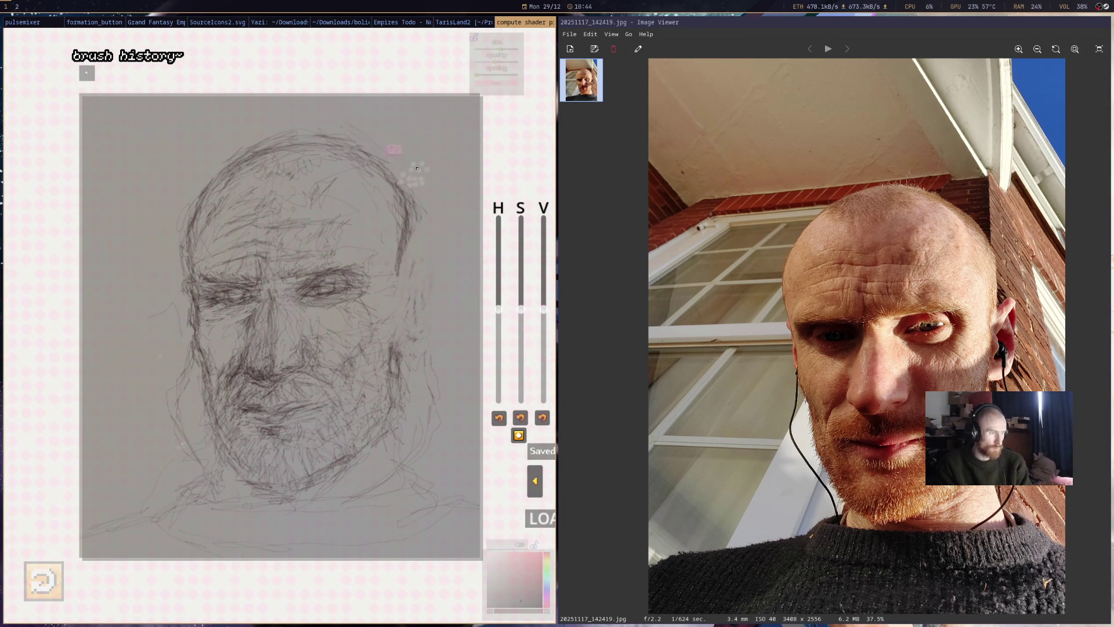
left_click_drag(438, 173, 417, 201)
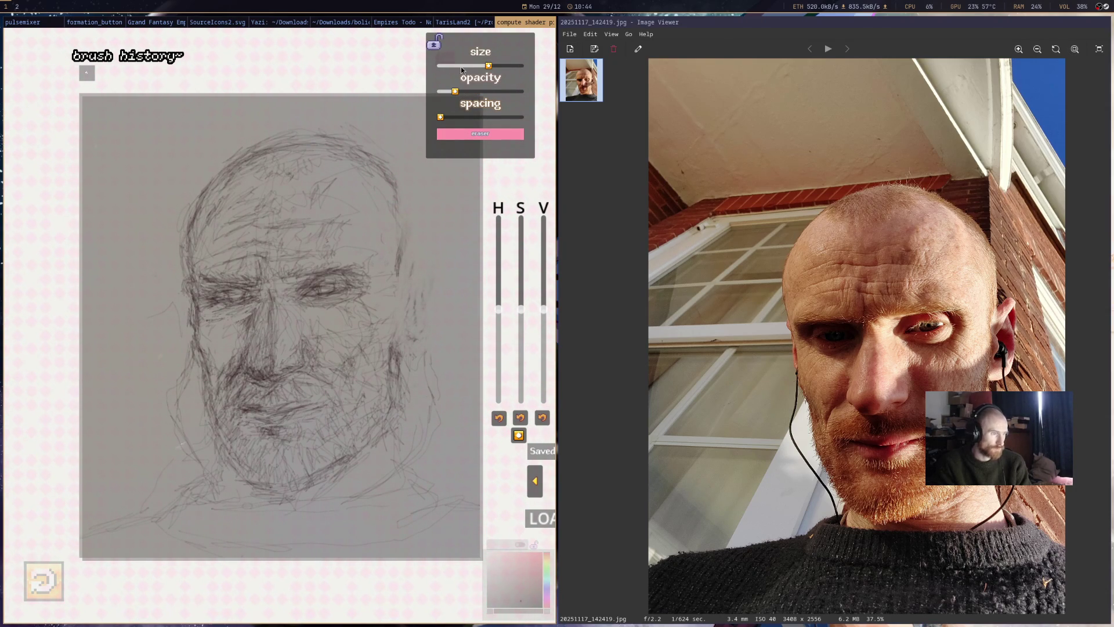
- Shrink the eraser further and lighten a small spot on the cheek
mouse_move(481, 94)
left_click_drag(455, 66, 445, 66)
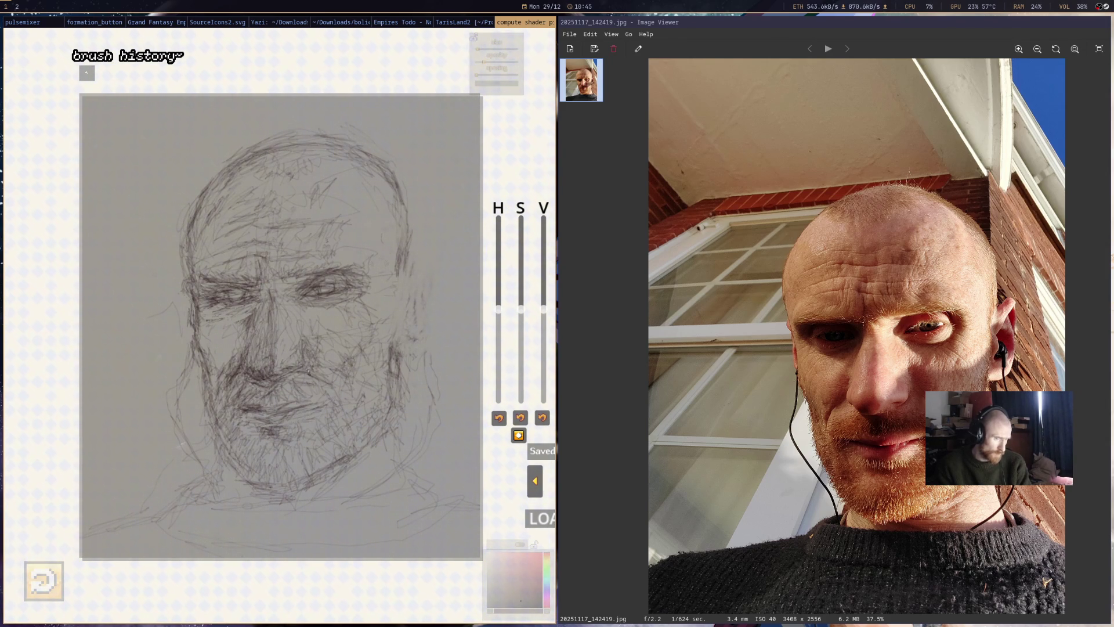
mouse_move(301, 366)
left_mouse_down()
mouse_move(329, 370)
mouse_move(309, 372)
left_mouse_up()
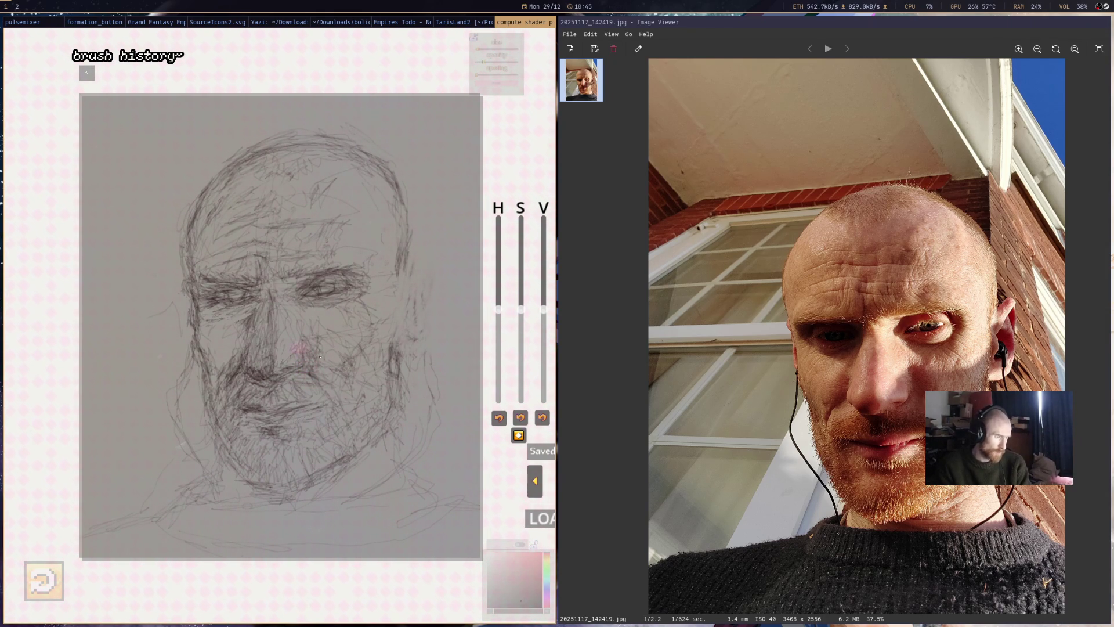
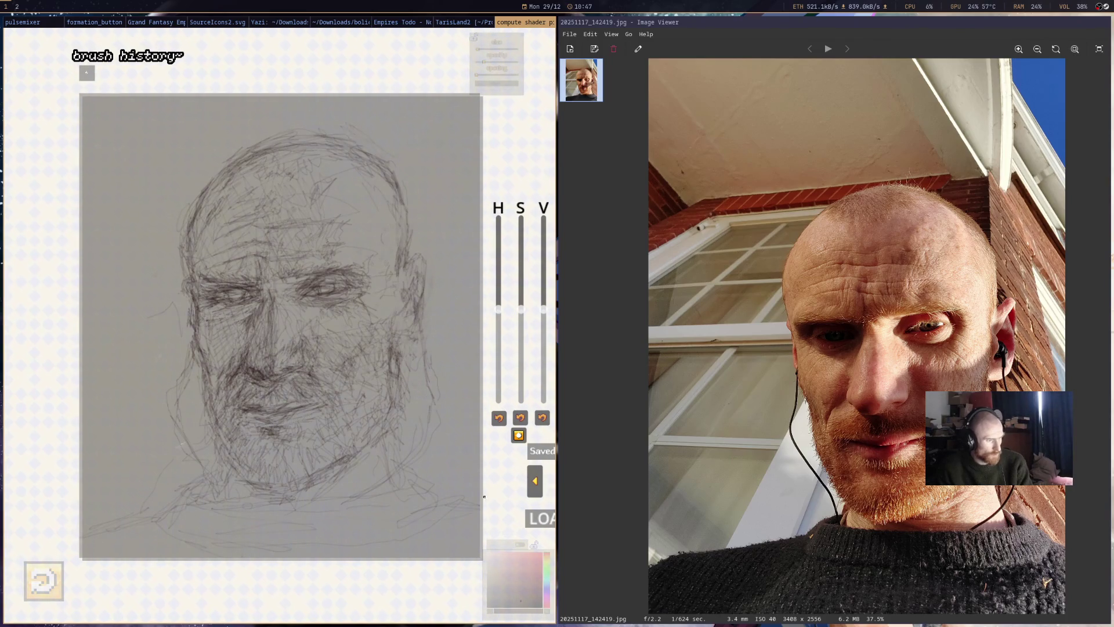
scroll(423, 272, "down", 5)
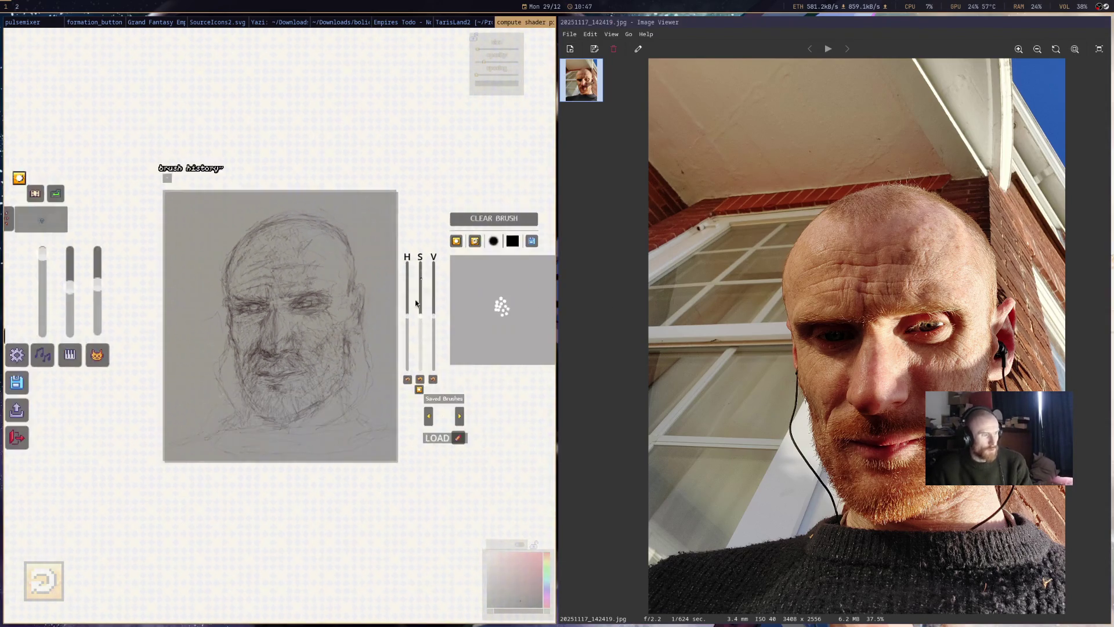
scroll(227, 338, "up", 3)
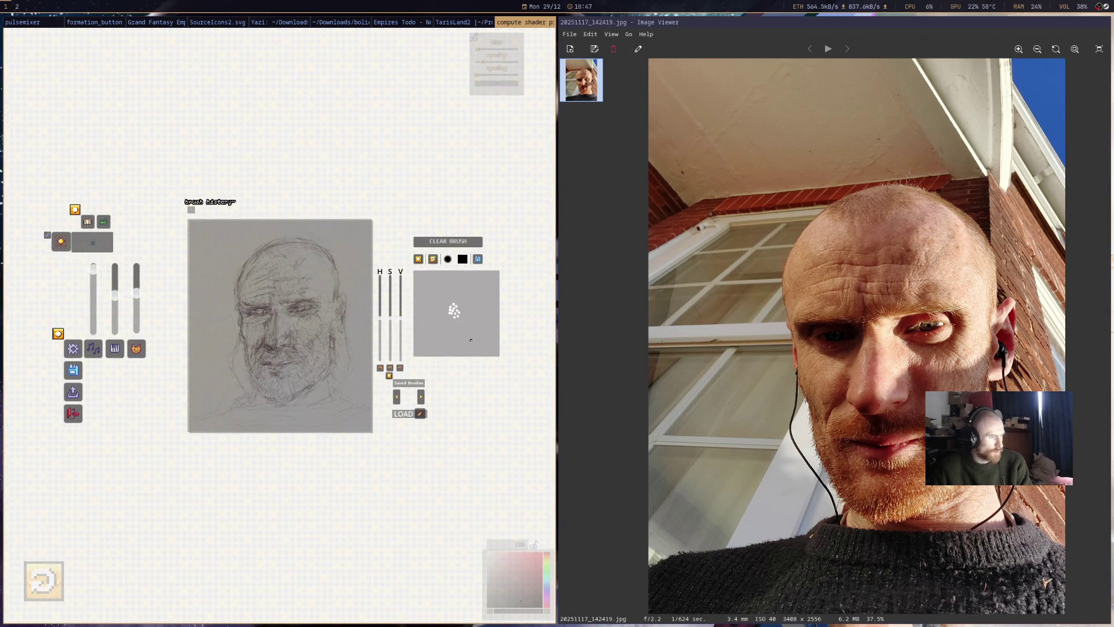
scroll(280, 325, "up", 1)
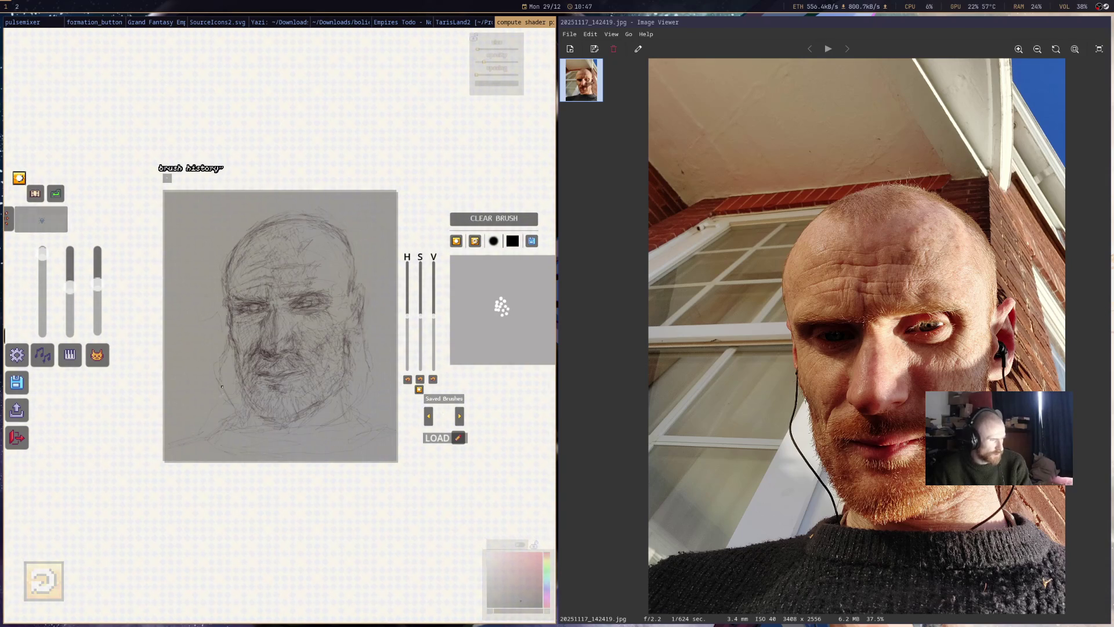
- Save the sketch as self1.png, overwriting the existing file
left_click(19, 386)
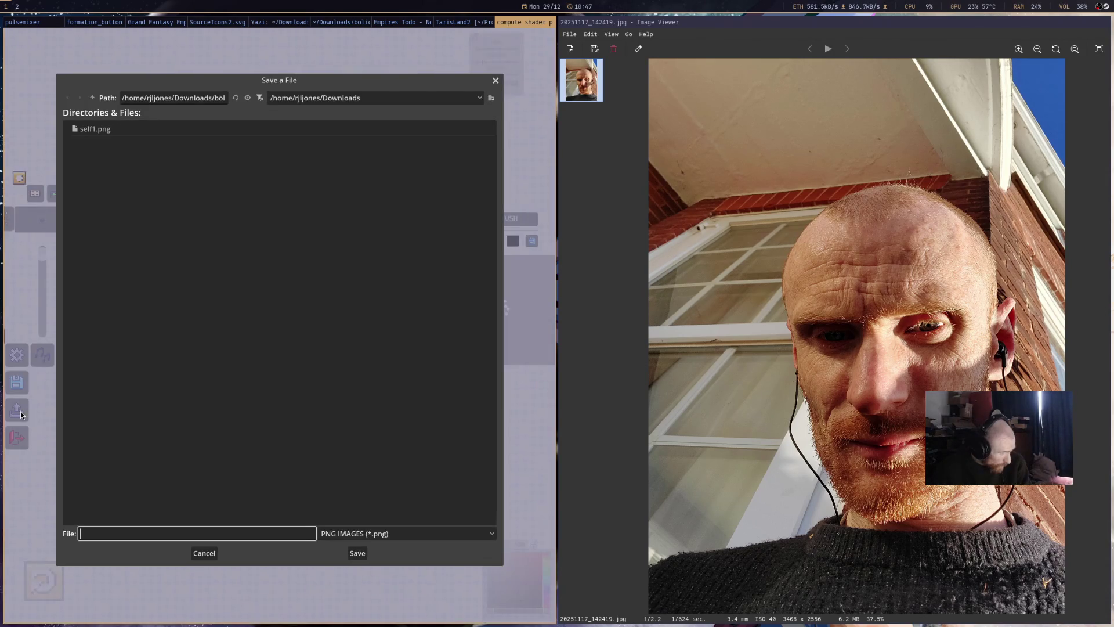
left_click(140, 132)
left_click(93, 534)
left_click(356, 552)
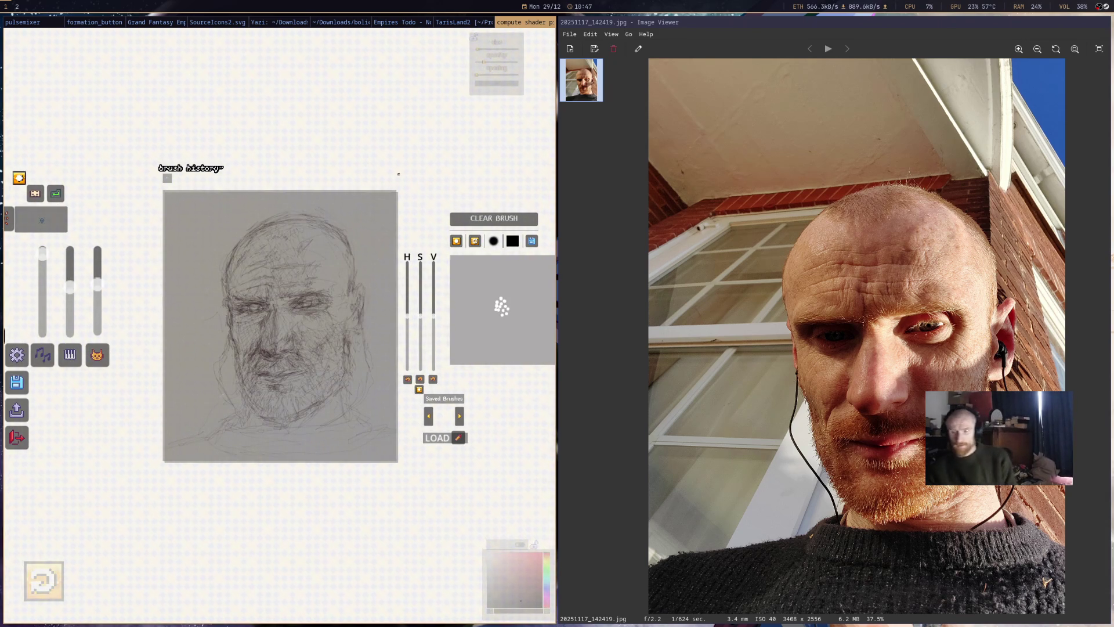
- Close the Bolicha Studio and photo viewer windows, then bring up the Inkscape icon sheet
middle_click(520, 21)
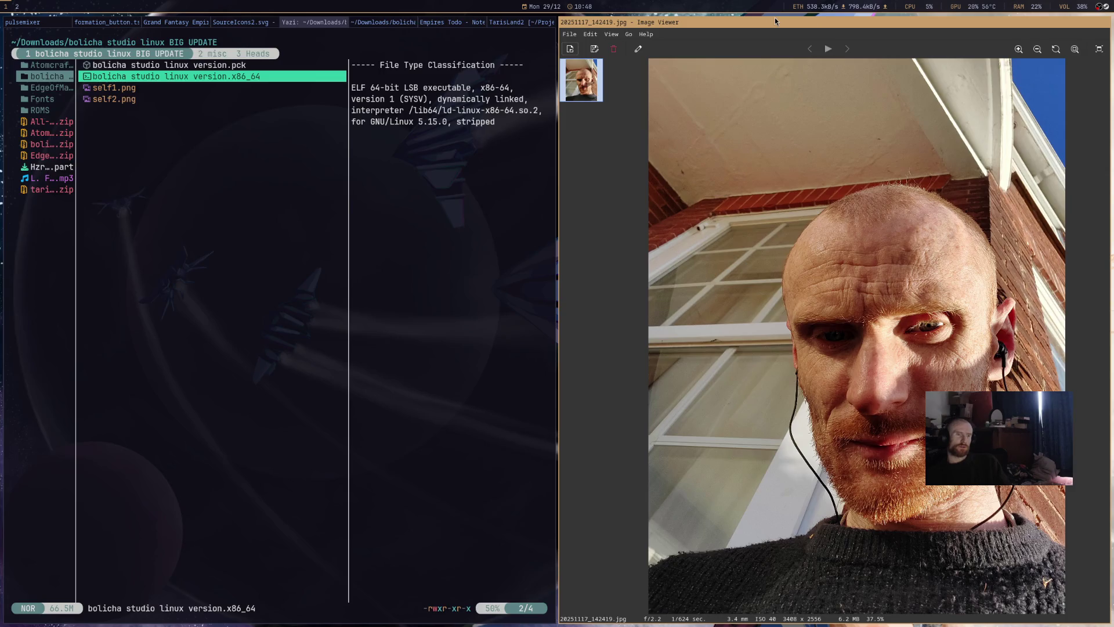
middle_click(776, 21)
left_click(355, 22)
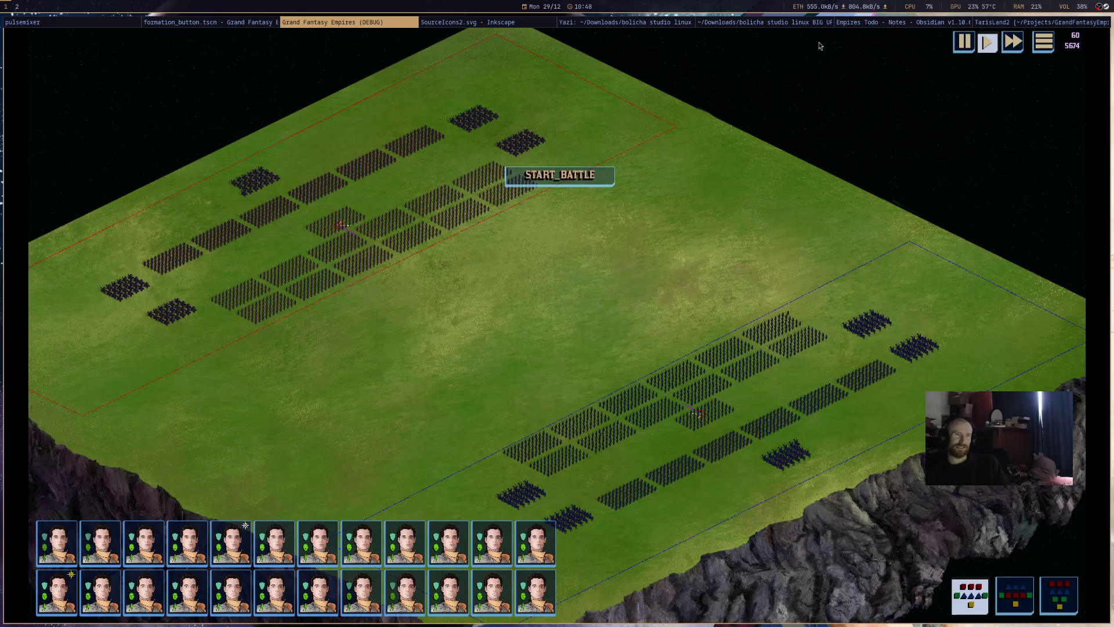
key("alt+Tab")
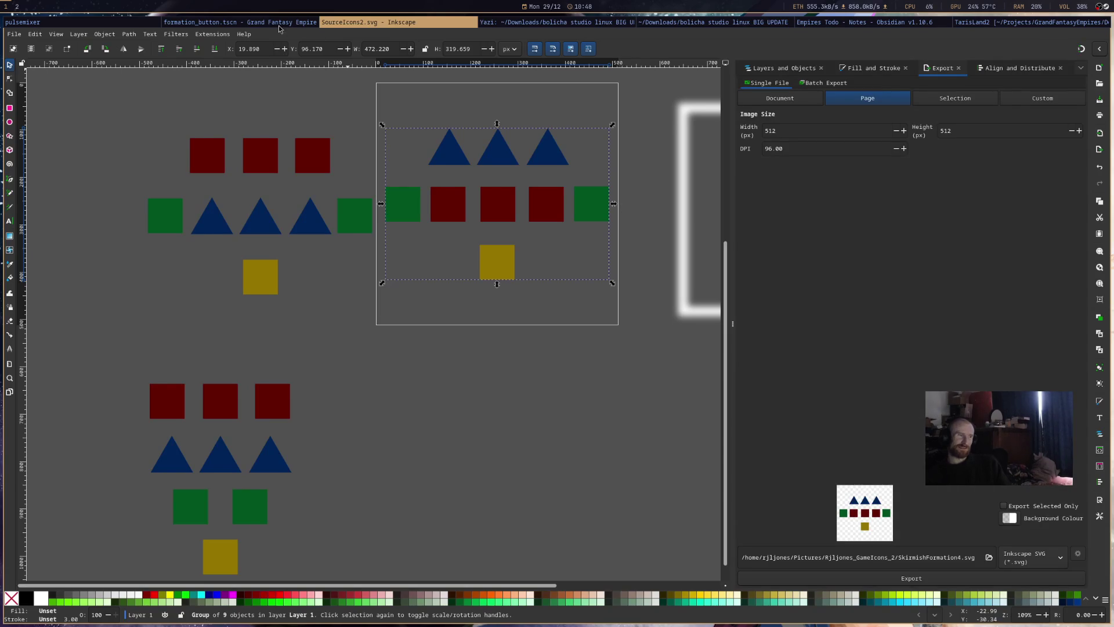
- Flip through the Godot script, Yazi, Inkscape and the Empires Todo note, ending on the Blender dragon scene
left_click(297, 27)
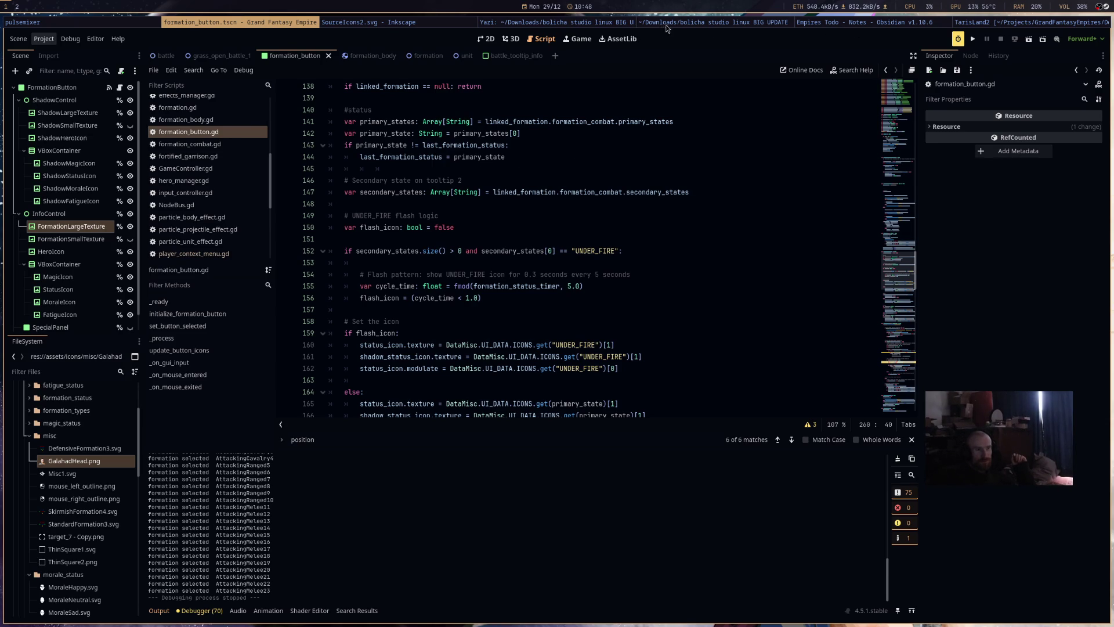
left_click(573, 24)
left_click(365, 22)
left_click(239, 22)
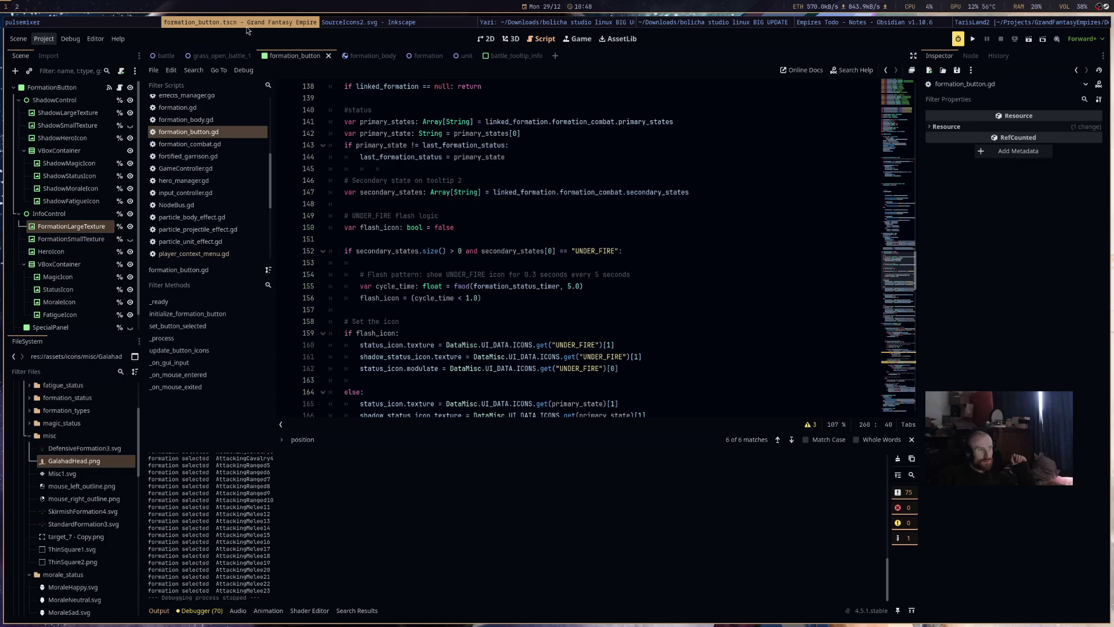
left_click(397, 24)
left_click(852, 24)
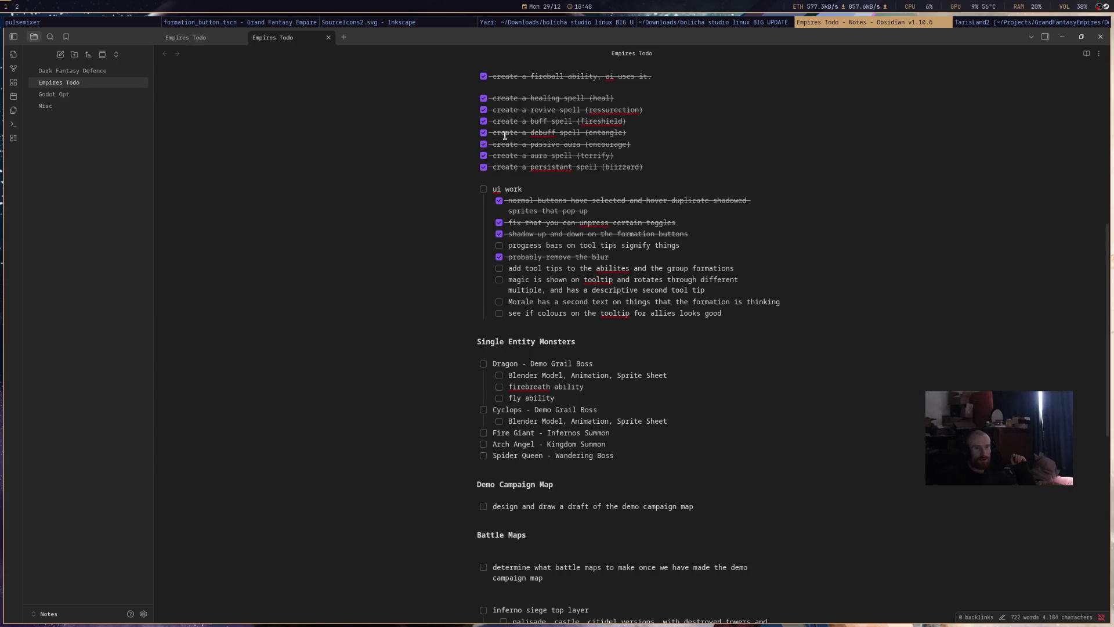
left_click(1012, 24)
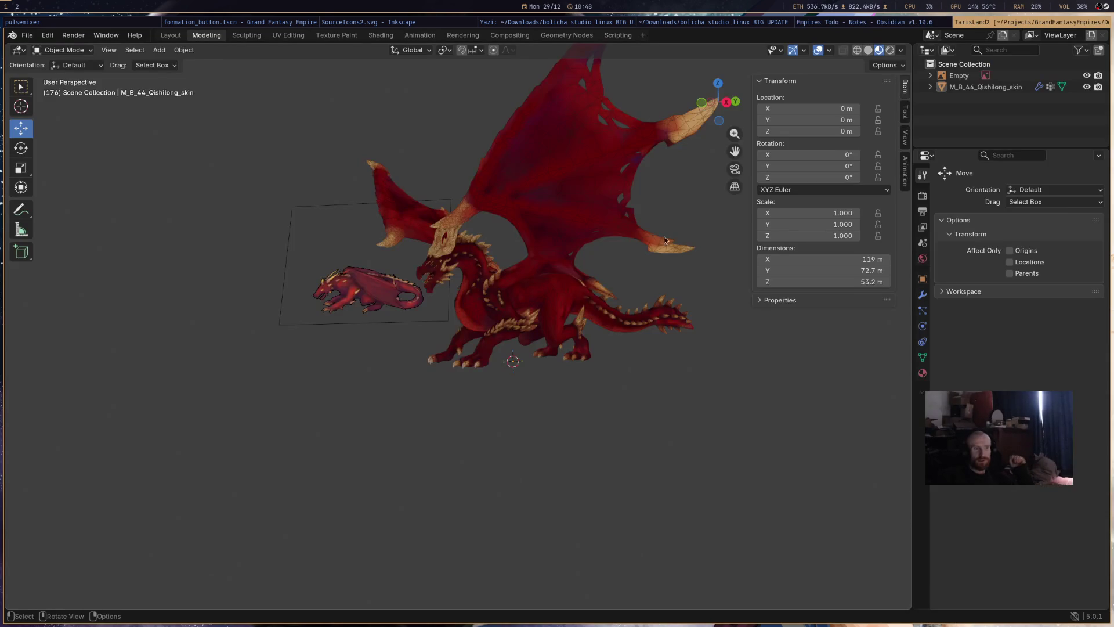
- Orbit the Blender viewport to view the red dragon from above and the front
left_click_drag(582, 317, 652, 338)
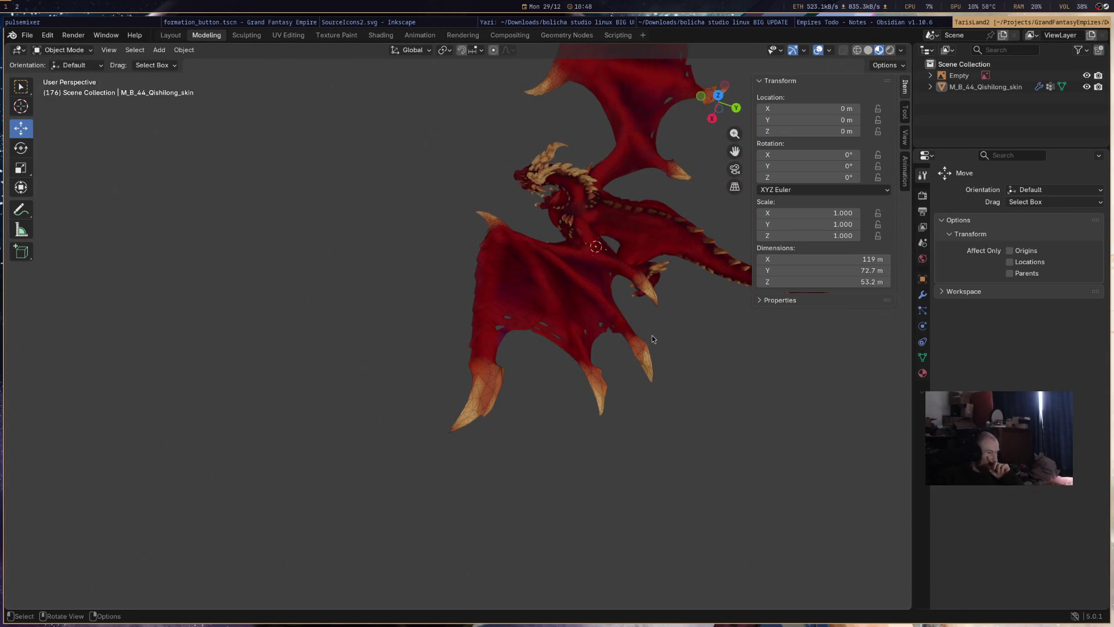
mouse_move(621, 335)
left_mouse_down()
mouse_move(556, 368)
mouse_move(507, 219)
mouse_move(621, 286)
mouse_move(530, 429)
left_mouse_up()
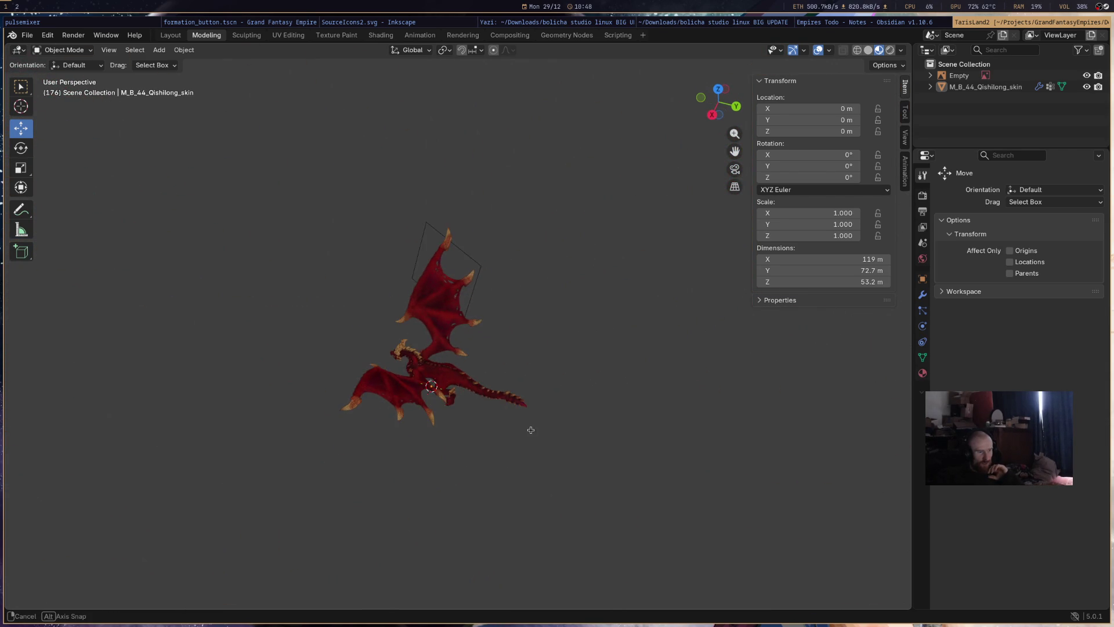
left_click_drag(529, 429, 508, 384)
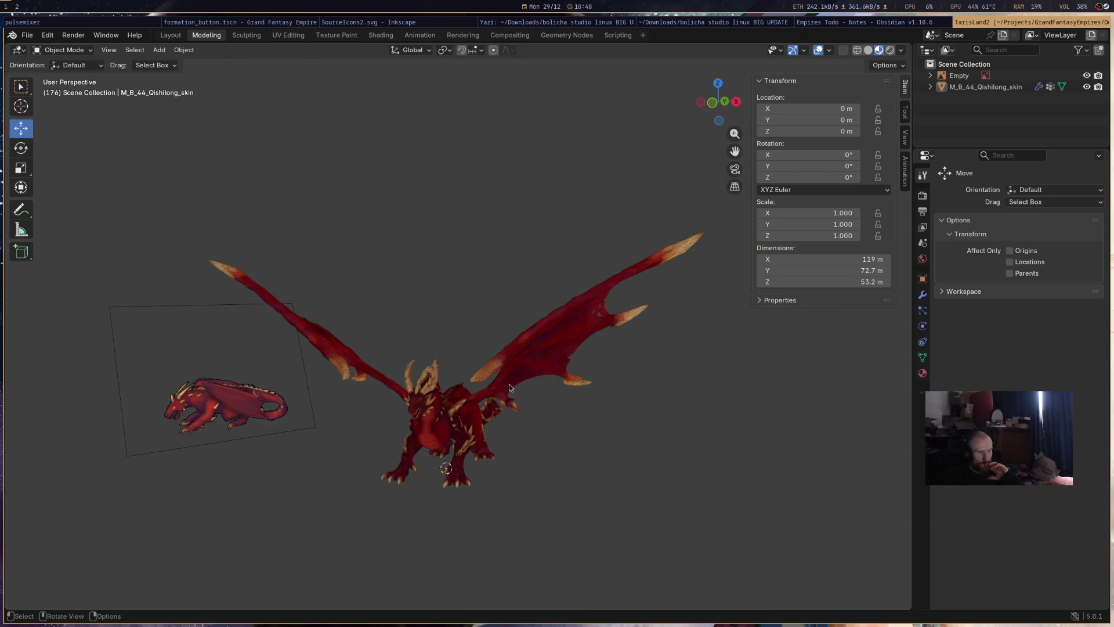
- Switch through the other apps back to Godot and show the formation button scene in 2D
left_click(862, 26)
left_click(723, 26)
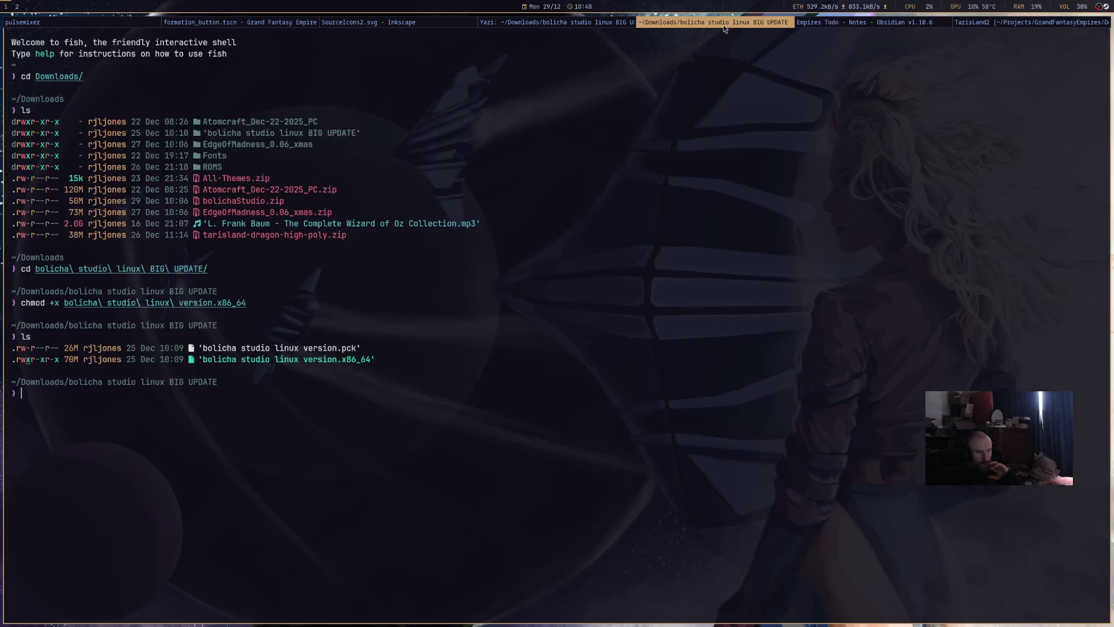
left_click(590, 26)
left_click(415, 25)
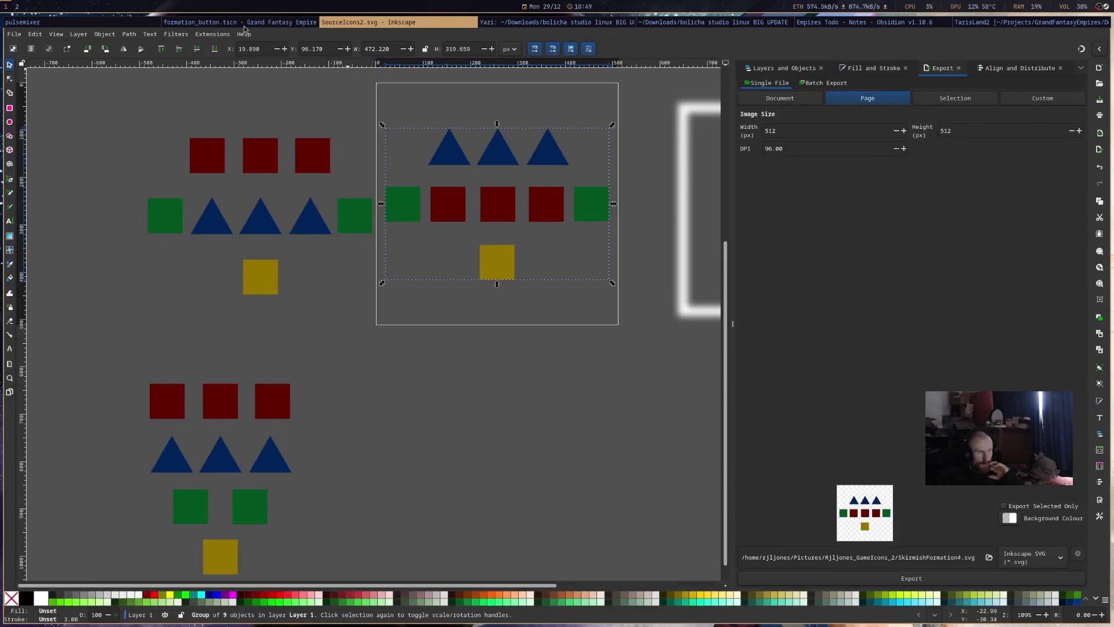
left_click(243, 25)
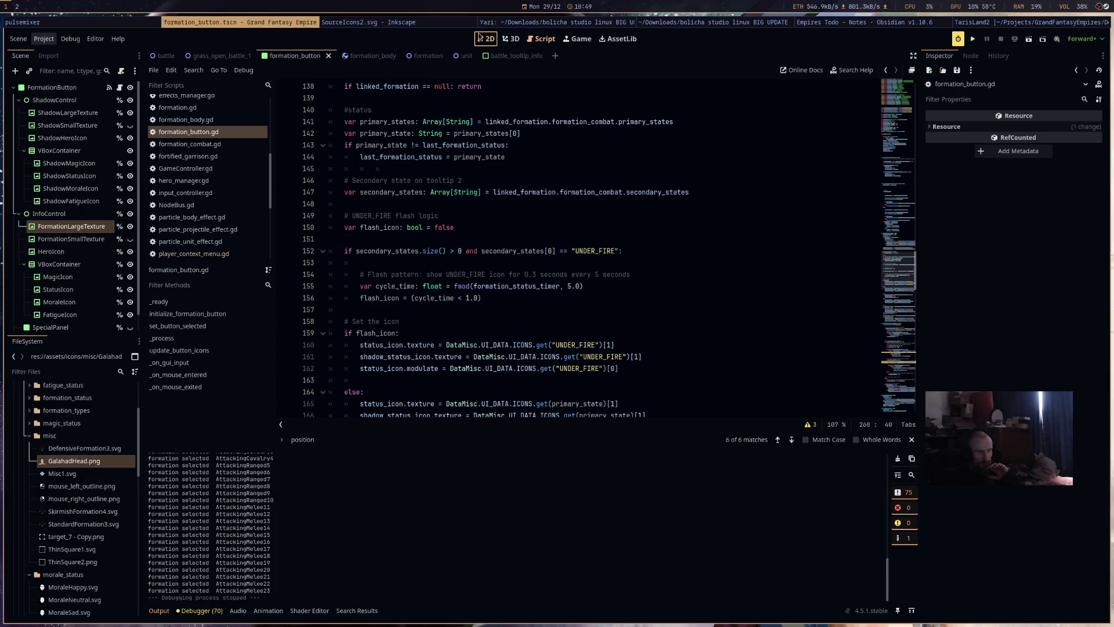
left_click(480, 39)
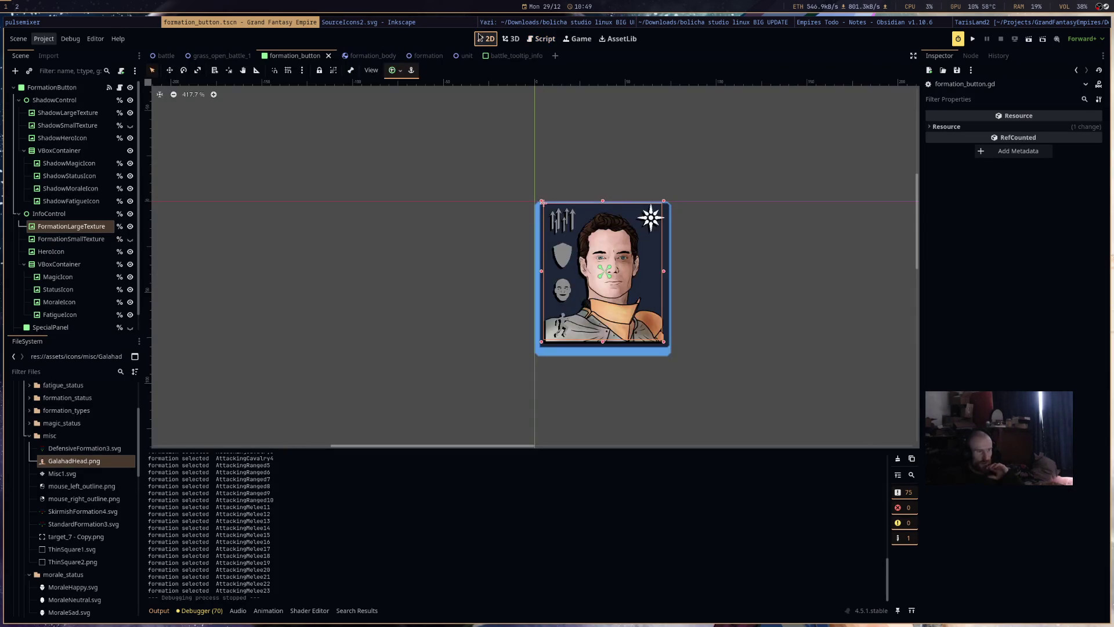
- Run the project from the Godot editor to start the battle test
left_click(971, 38)
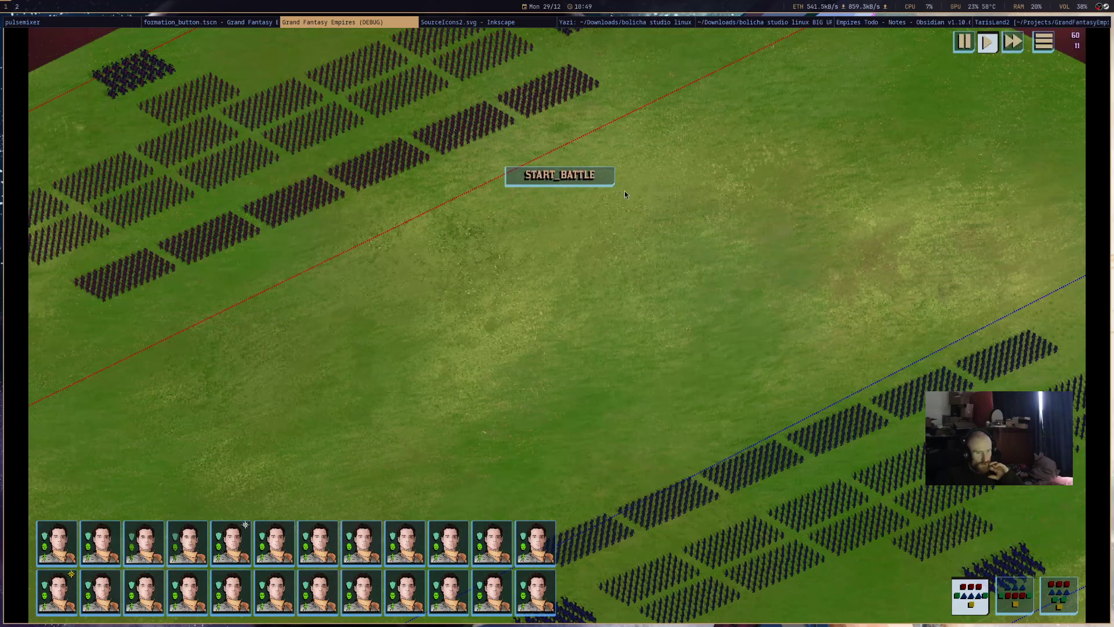
mouse_move(1002, 557)
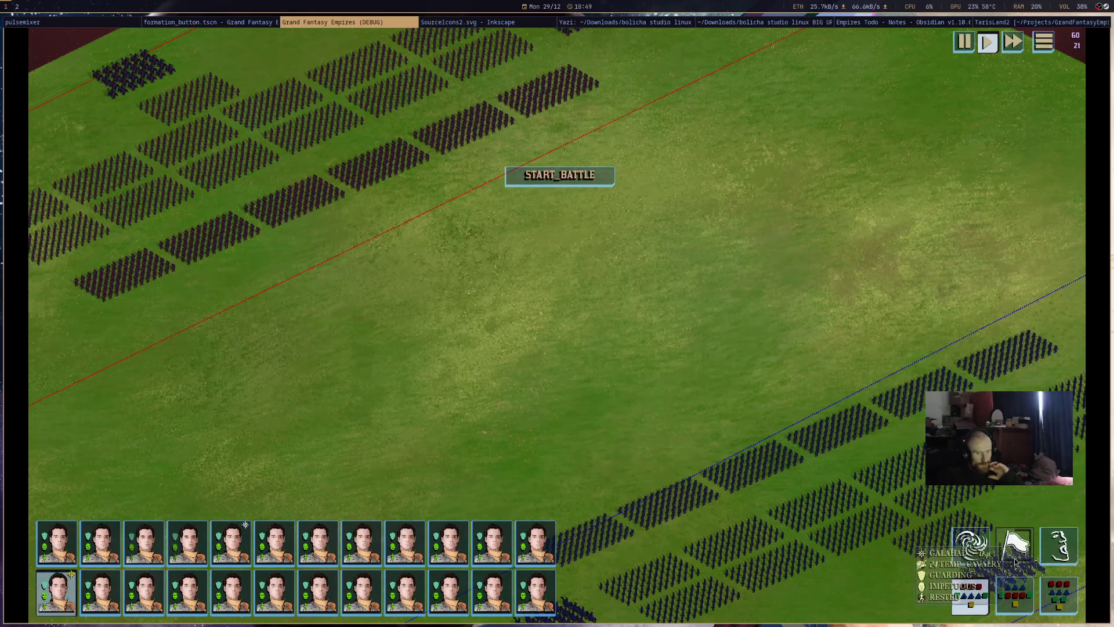
- Select a commander portrait and a blue infantry block on the battlefield, then quit the game with Alt+F4
left_click(1014, 545)
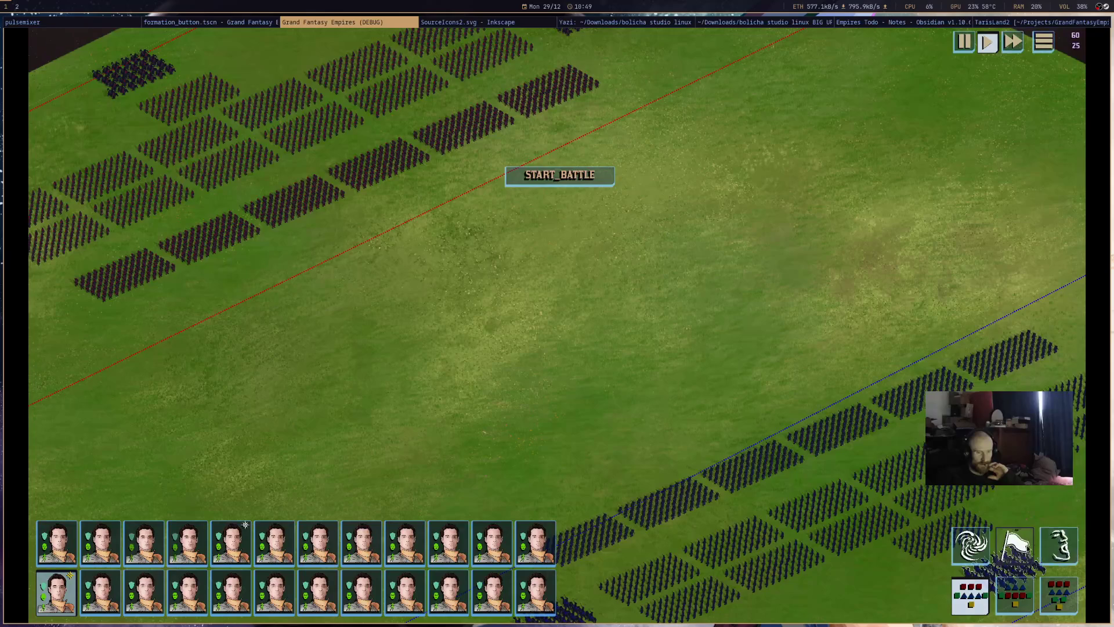
key("Right")
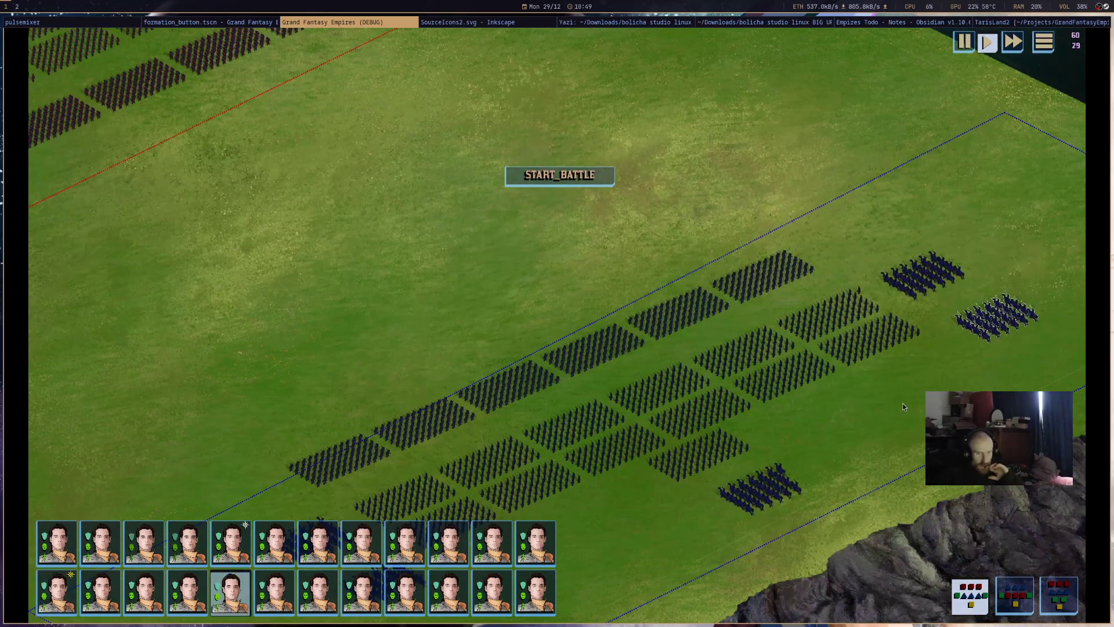
left_click(836, 316)
mouse_move(231, 543)
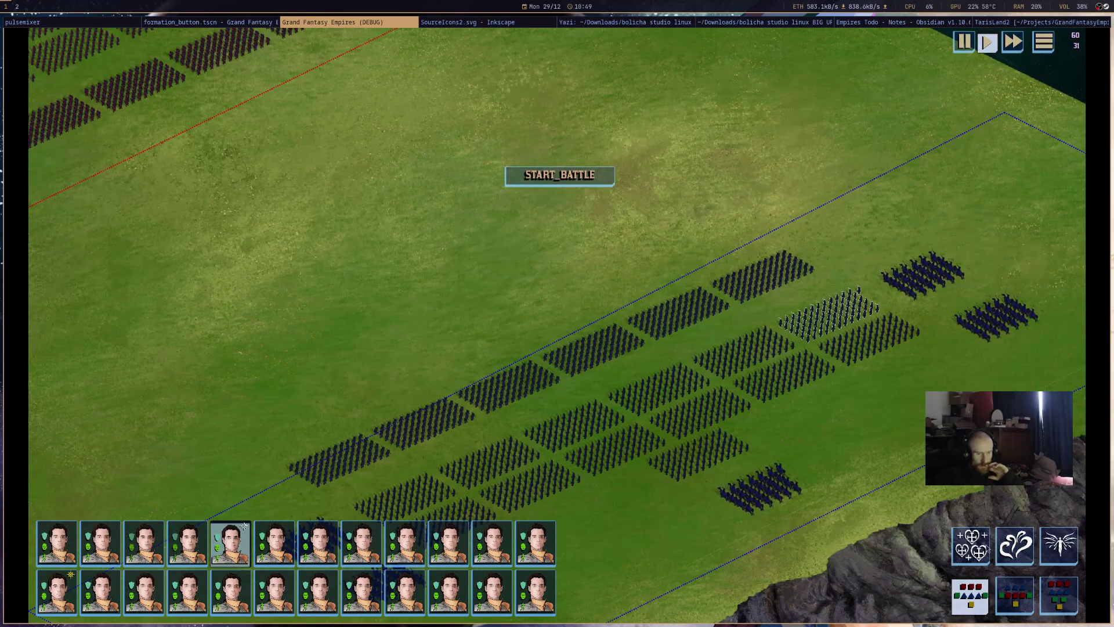
mouse_move(564, 424)
scroll(563, 426, "down", 5)
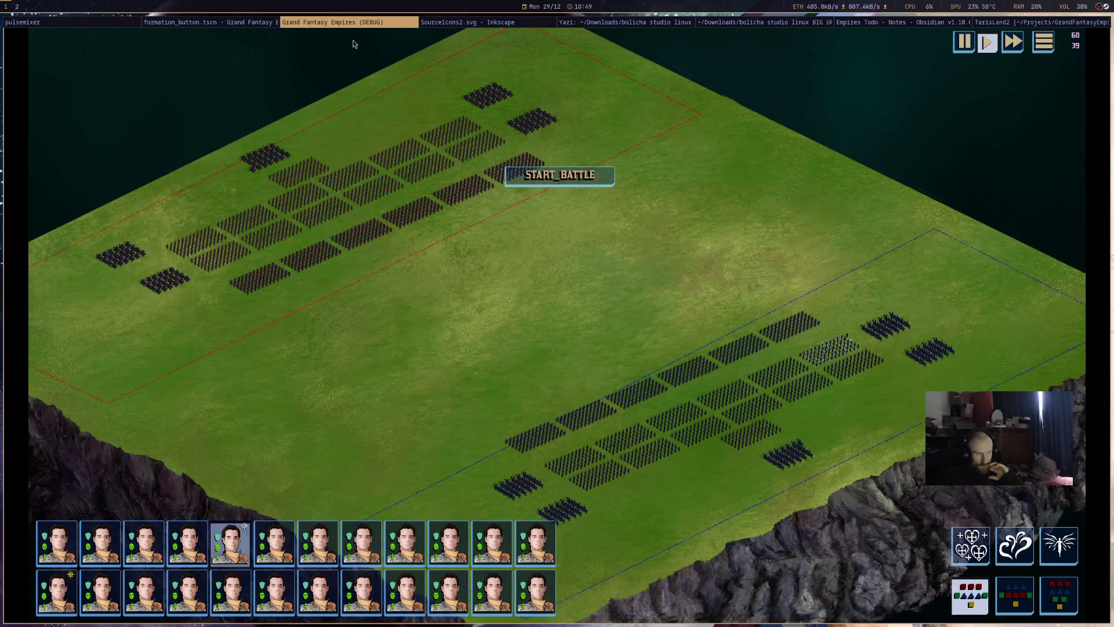
key("alt+F4")
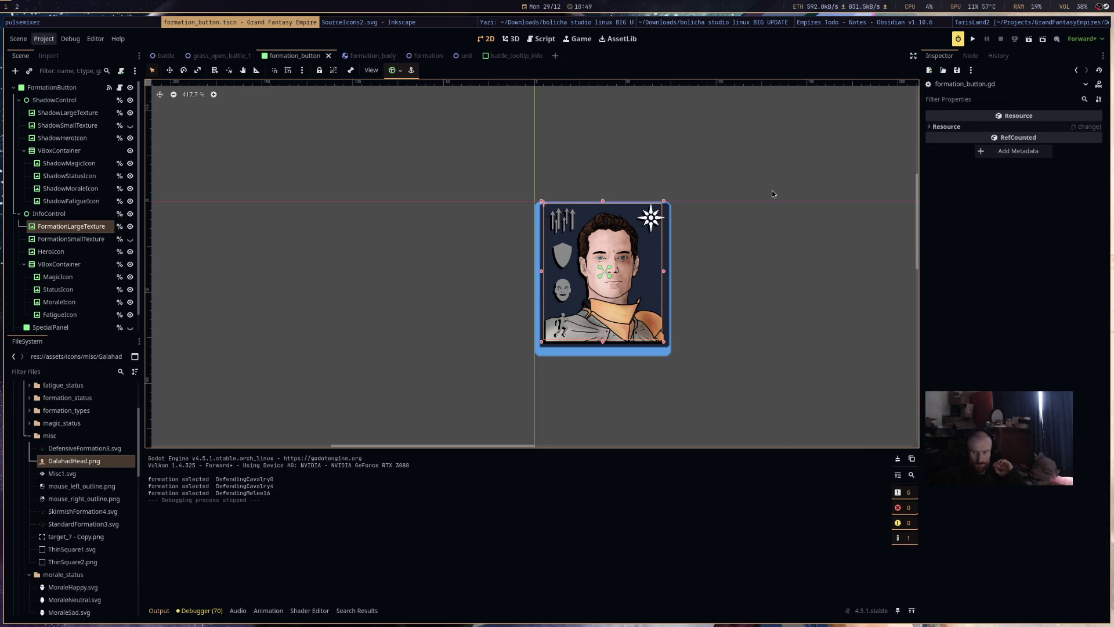